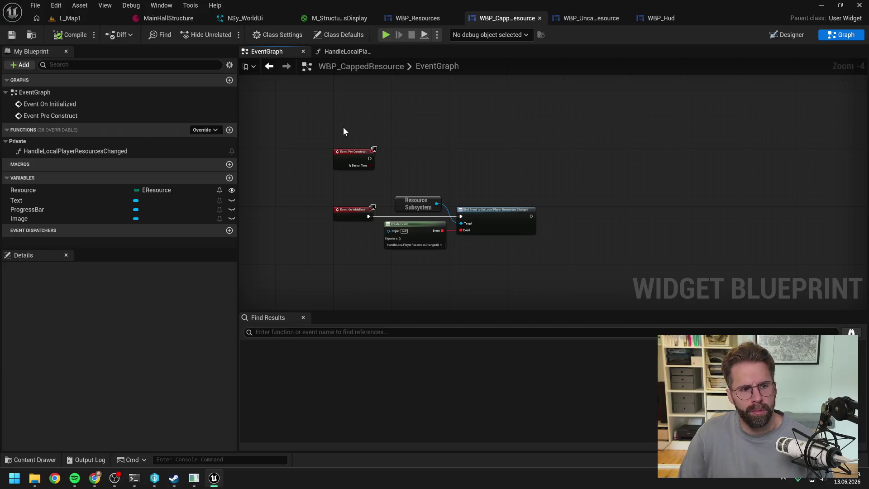
Raise WBP_CappedResource's Event Pre Construct node slightly and save the widget.
scroll(419, 144, up, 1)
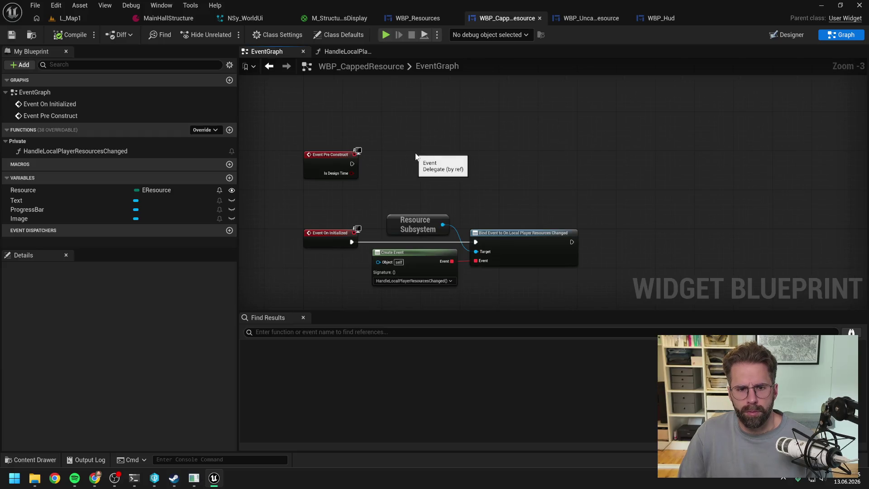
drag(337, 161, 335, 142)
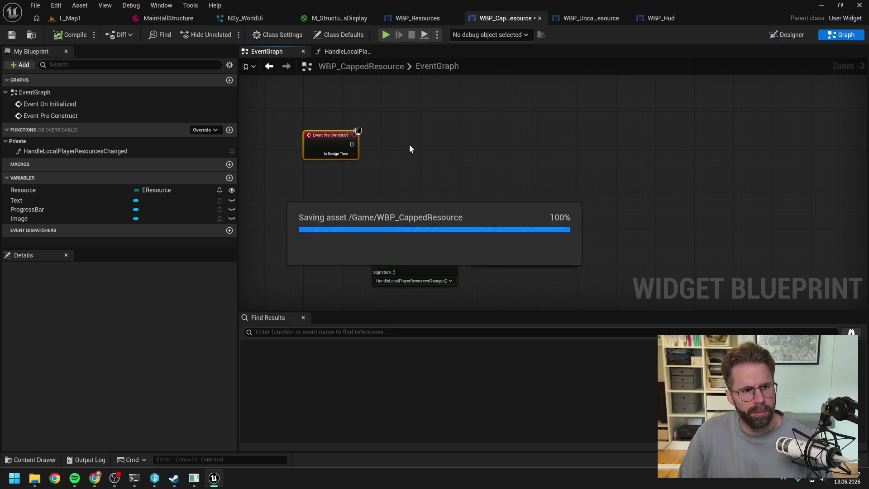
key(ctrl+s)
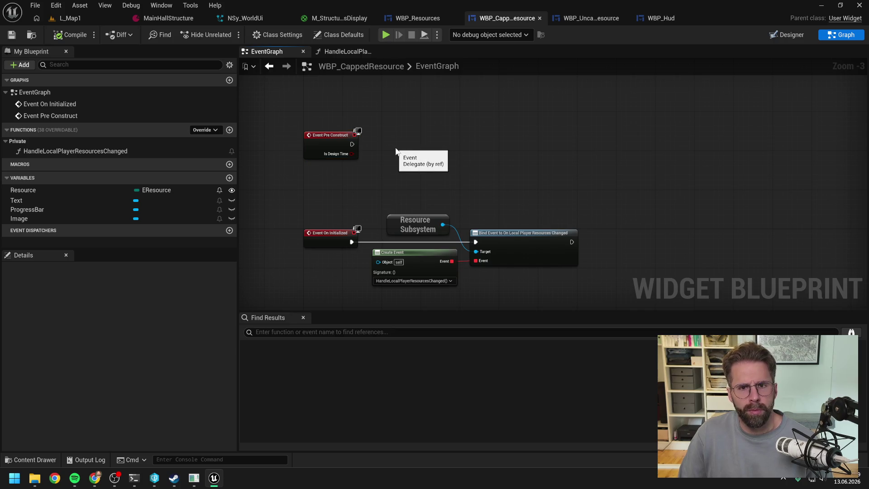
Review the event graphs of WBP_Resources and WBP_UncappedResource.
click(416, 18)
click(843, 35)
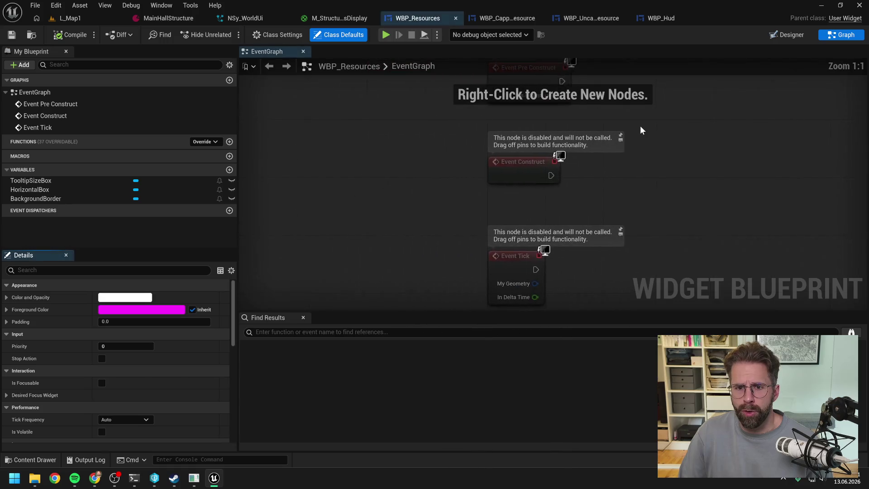
click(584, 18)
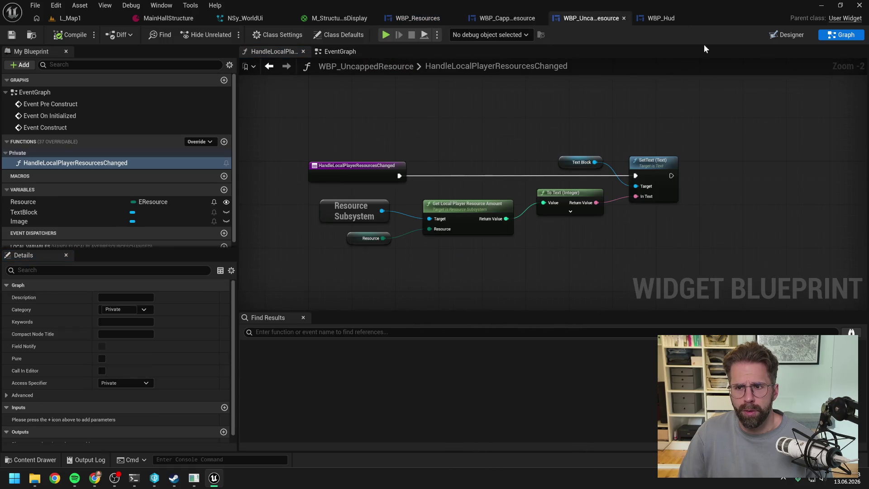
click(332, 53)
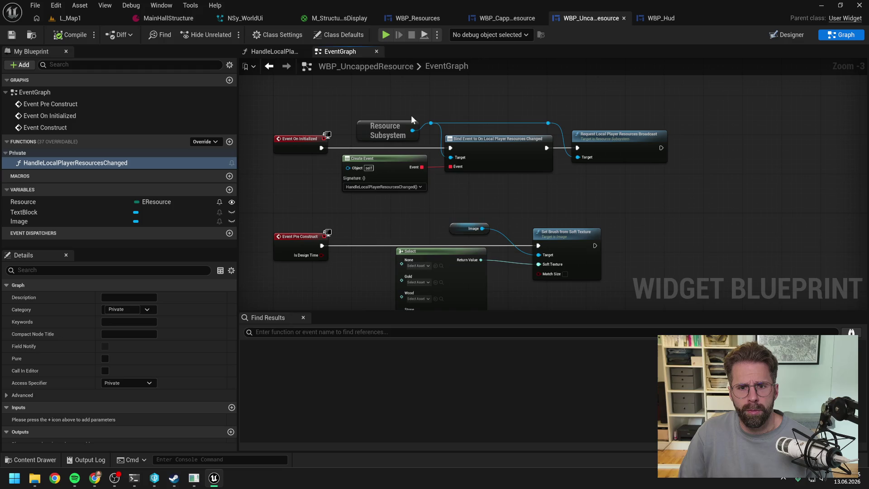
drag(507, 89, 499, 116)
scroll(498, 115, down, 1)
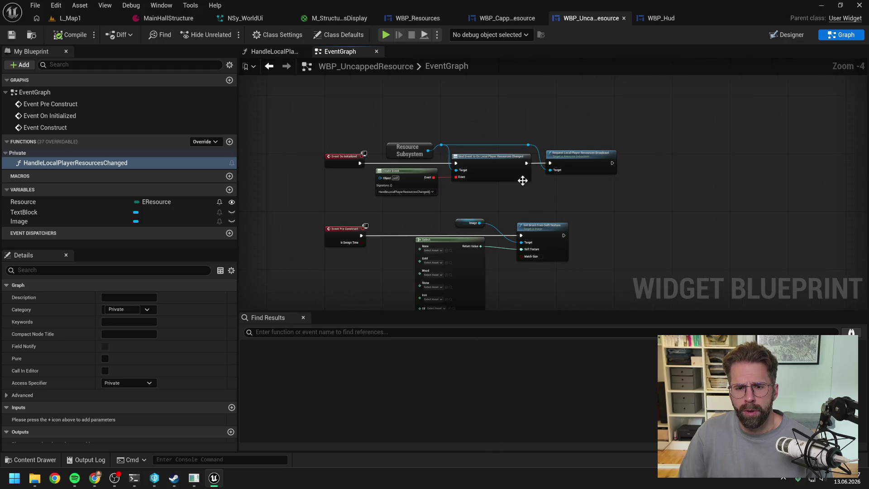
drag(547, 208, 544, 182)
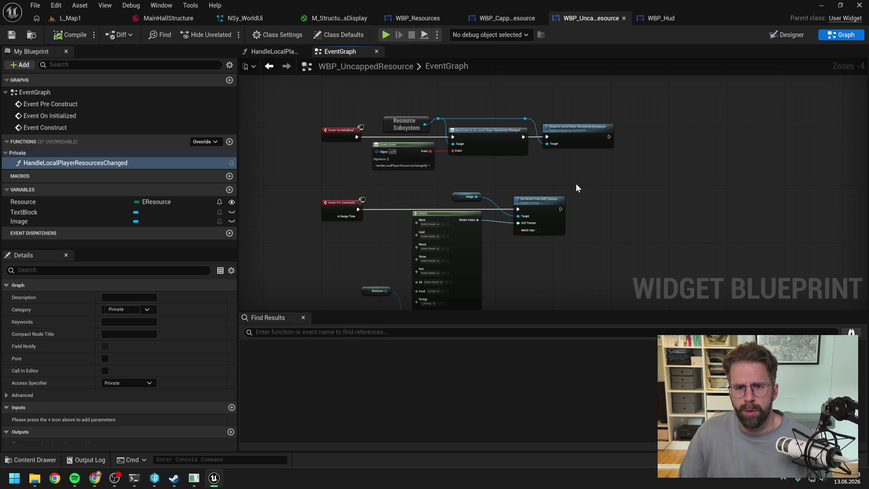
Return to WBP_CappedResource and bring up the Claude Code terminal session.
click(517, 17)
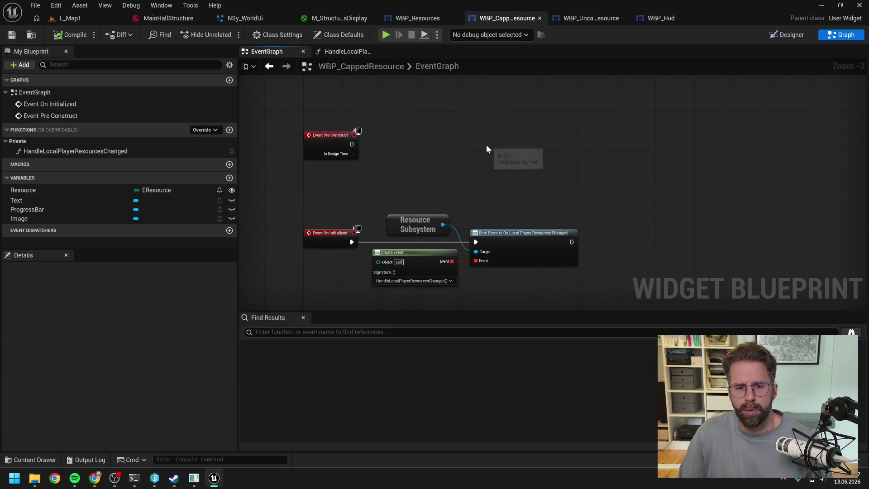
scroll(475, 156, down, 1)
click(134, 478)
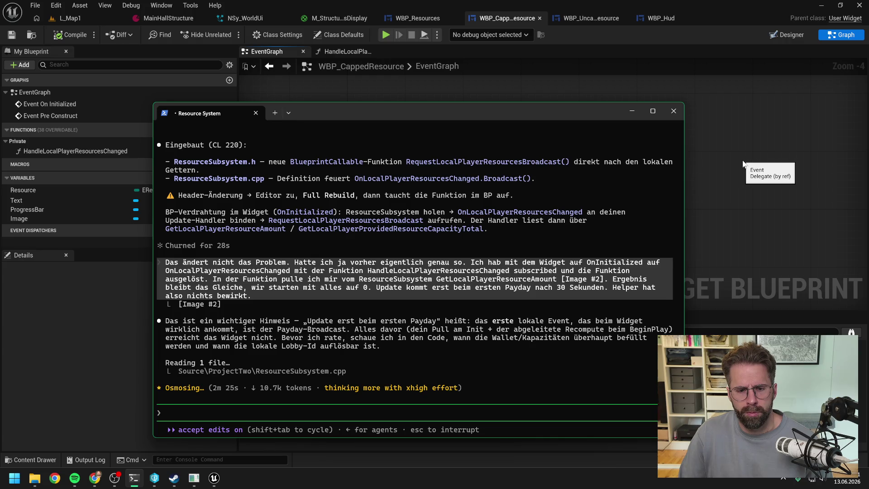
Leave the Resource System terminal session and go back to the Unreal editor.
click(743, 164)
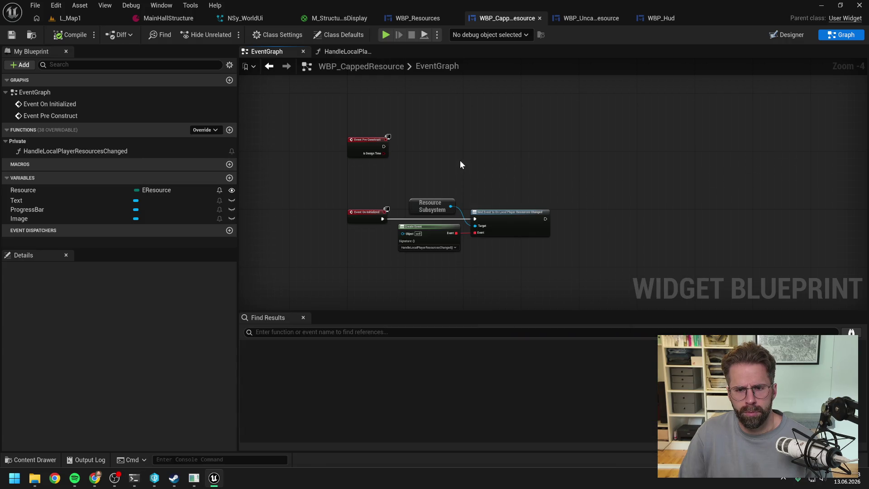
Place an Image getter and add a Set Brush from Soft Texture node from its pin, found by searching 'soft tex'.
scroll(460, 161, up, 1)
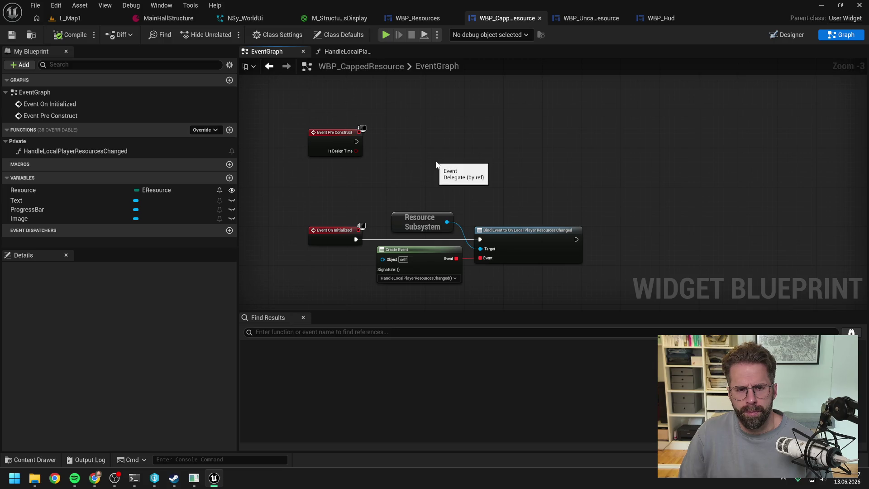
scroll(436, 164, down, 1)
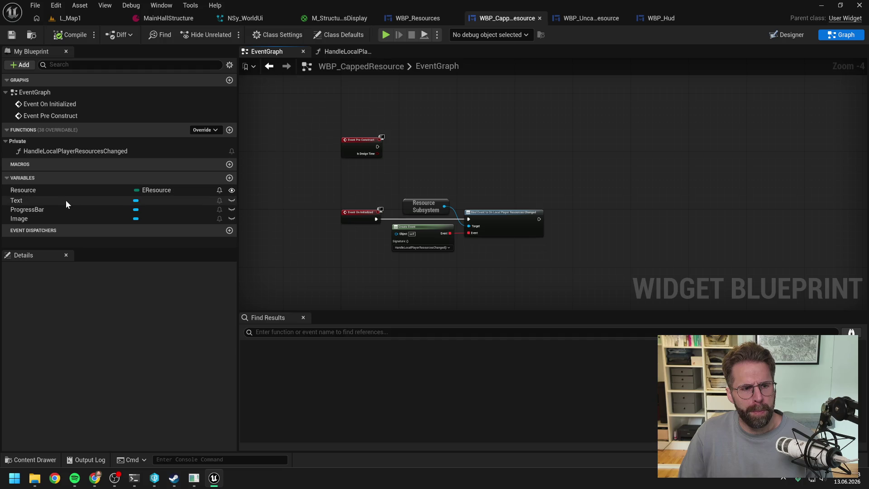
click(49, 218)
mouse_move(64, 219)
mouse_down()
mouse_move(454, 128)
mouse_move(485, 141)
mouse_up()
click(466, 144)
text(se)
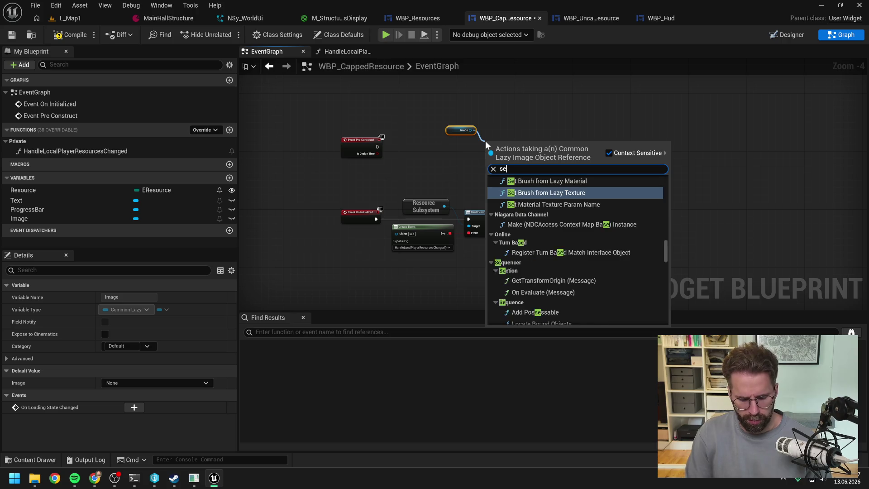
text(t ima s)
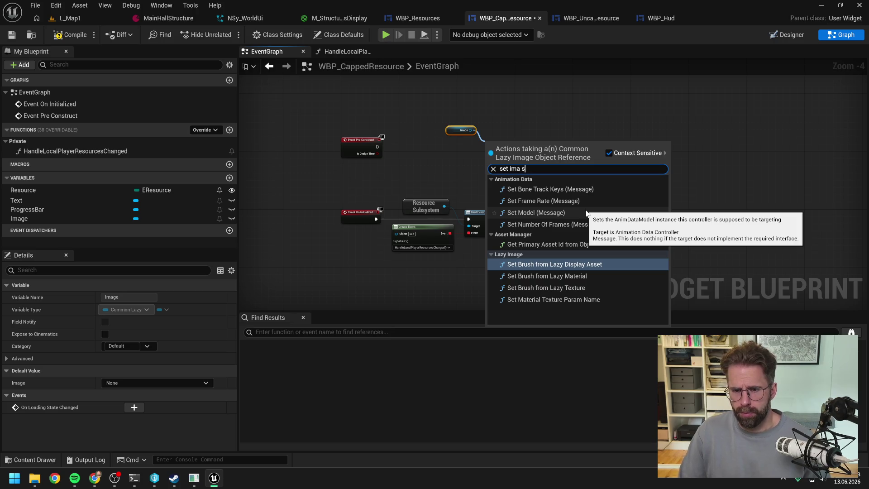
key(ctrl+a)
text(soft tex)
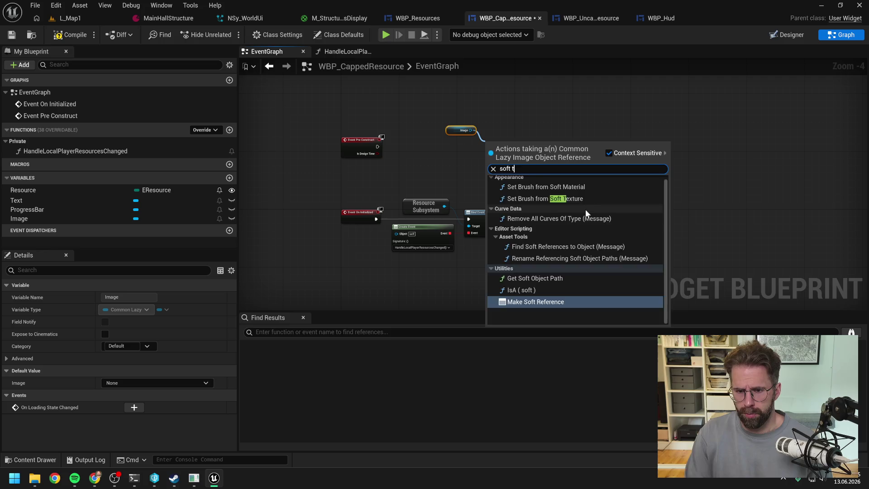
click(568, 190)
Wire Event Pre Construct's exec into Set Brush and add a Resource getter node.
drag(378, 146, 487, 154)
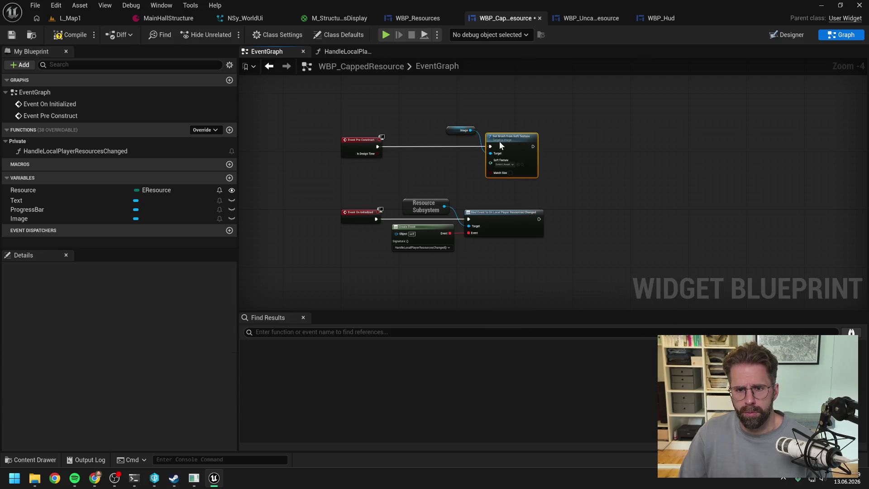
mouse_move(372, 123)
mouse_down()
mouse_move(496, 169)
mouse_move(482, 174)
mouse_up()
key(Up)
key(Up)
key(Up)
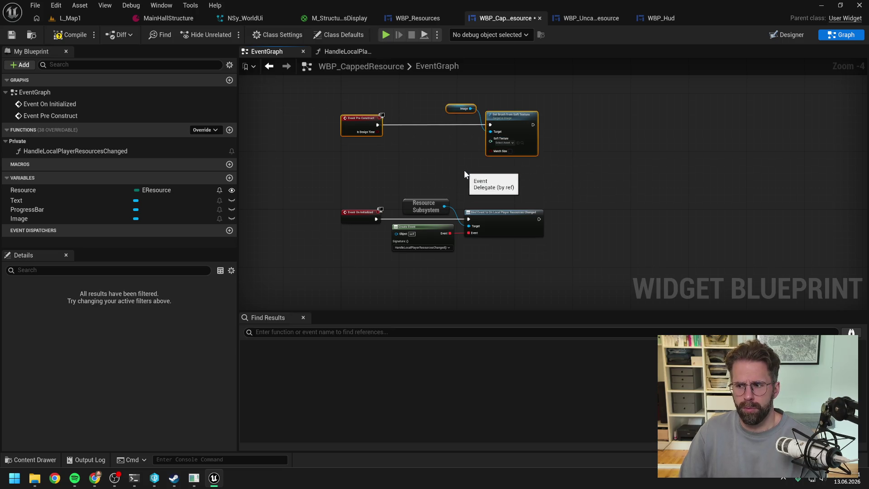
drag(27, 189, 356, 159)
click(380, 171)
scroll(433, 152, up, 2)
Feed Set Brush's Soft Texture from a Select node with Resource wired into its Index.
mouse_move(516, 128)
mouse_down()
mouse_move(472, 150)
mouse_move(421, 127)
mouse_up()
text(select)
key(Return)
drag(356, 160, 397, 176)
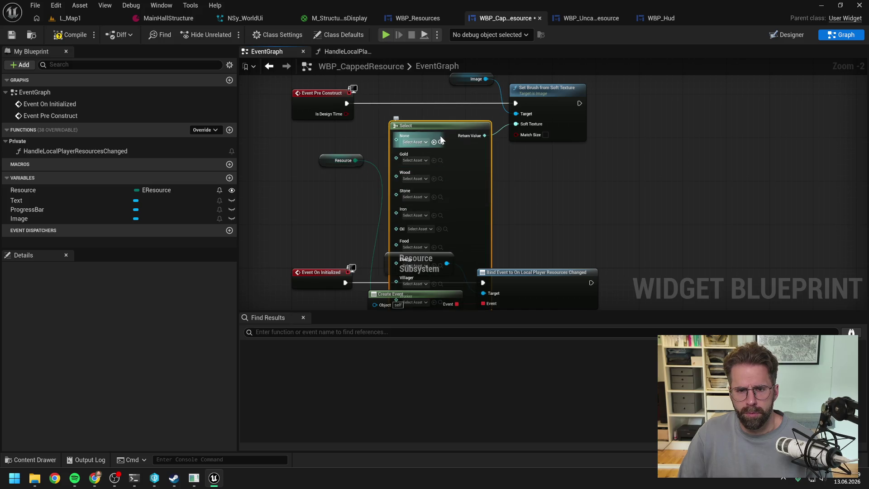
right_click(444, 112)
click(354, 101)
drag(308, 153, 314, 178)
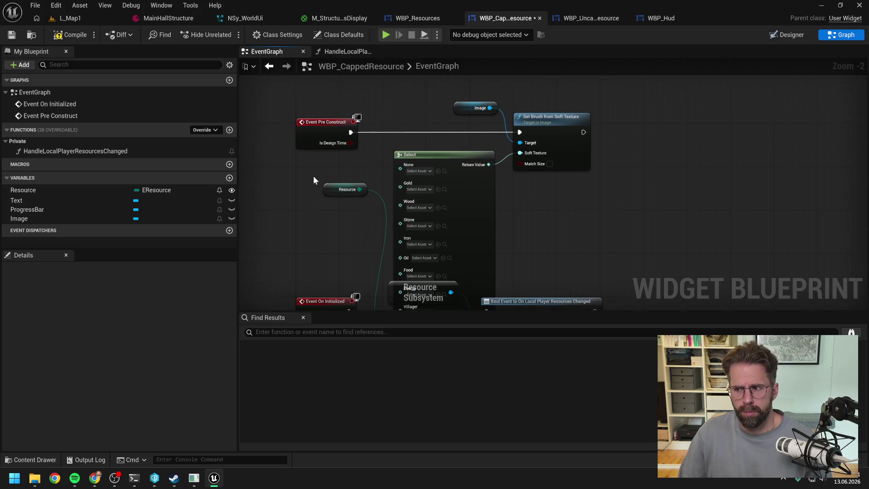
scroll(313, 180, down, 1)
mouse_move(311, 89)
mouse_down()
mouse_move(534, 208)
mouse_move(511, 211)
mouse_up()
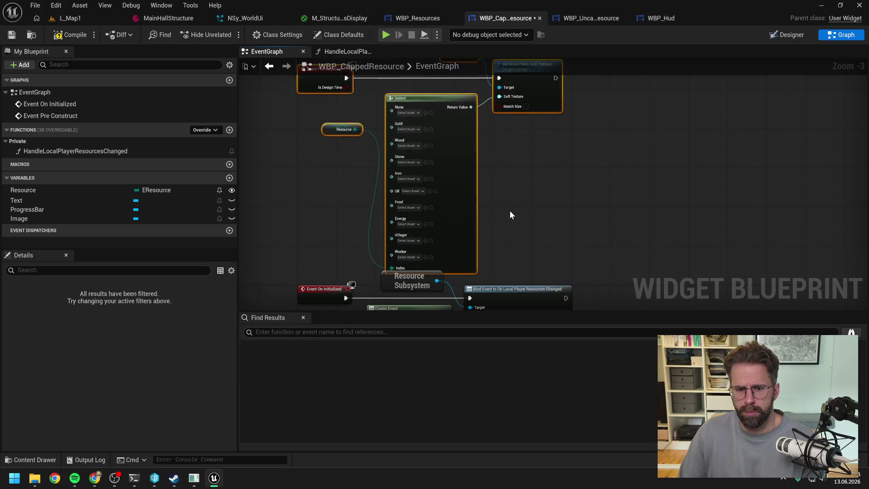
scroll(400, 132, up, 1)
click(404, 159)
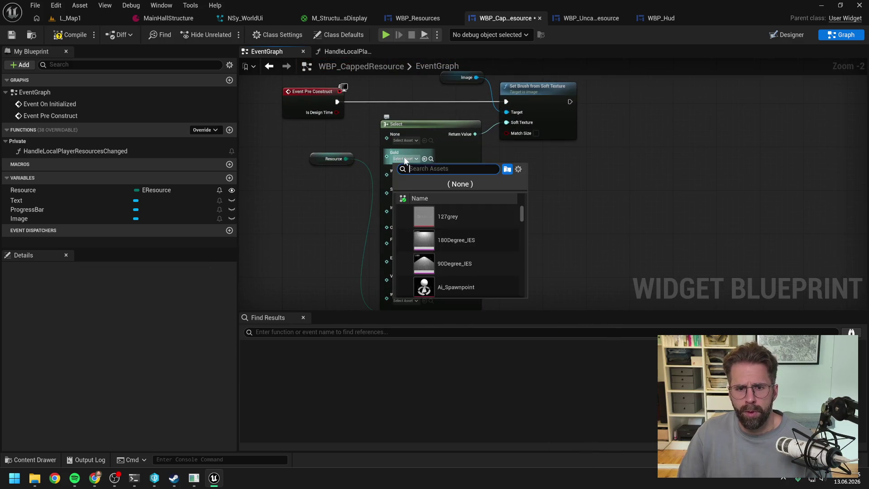
Set the Select node's Gold, Wood and Stone options to T_Gold, T_Wood and T_Stone.
text(gold)
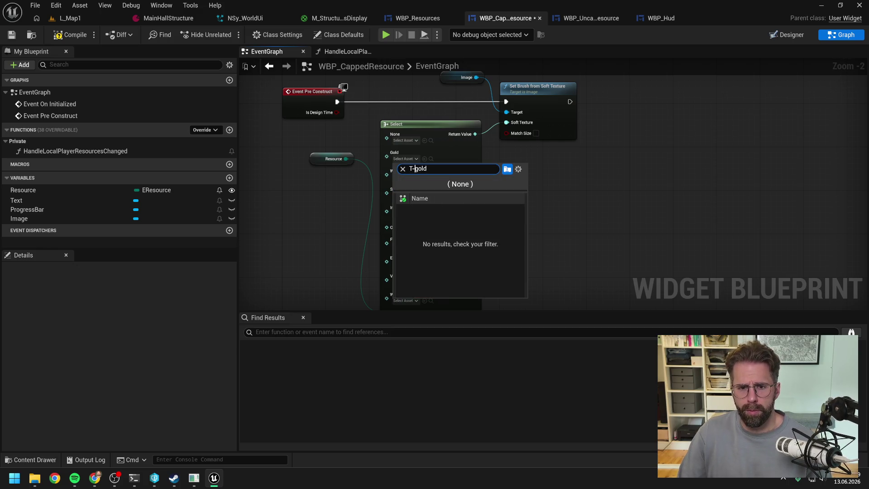
click(437, 209)
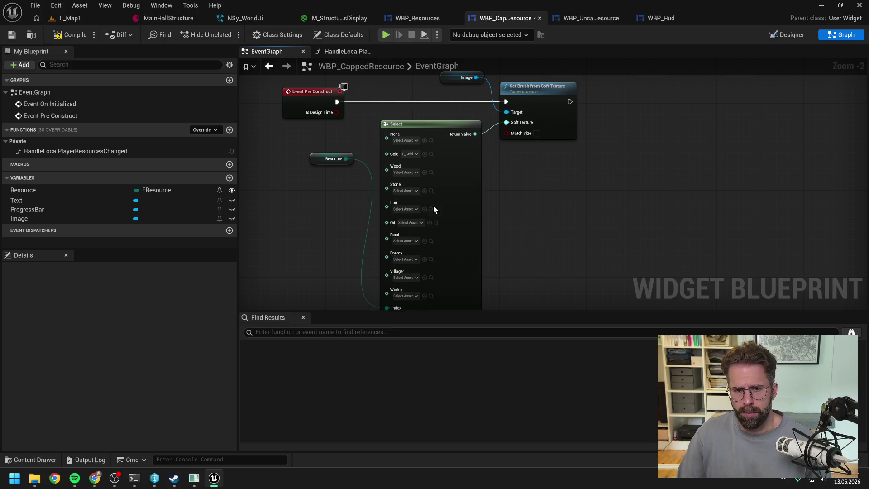
click(412, 175)
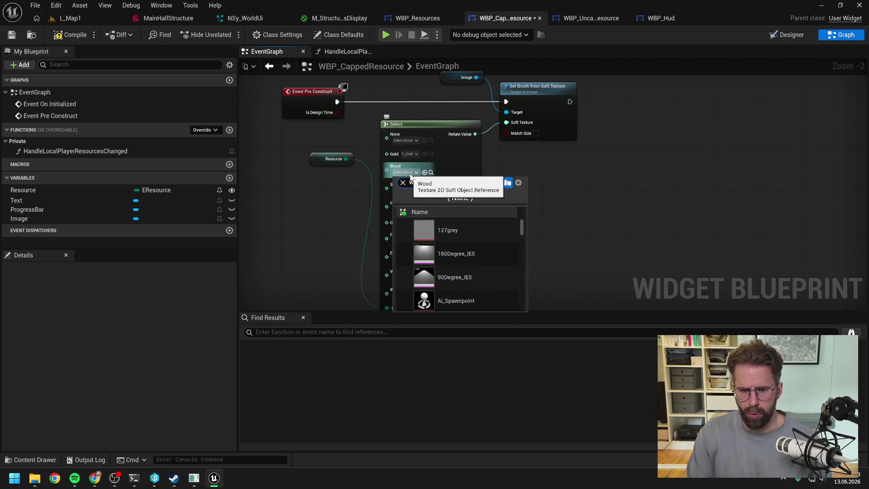
text(T_wood)
click(448, 230)
click(409, 188)
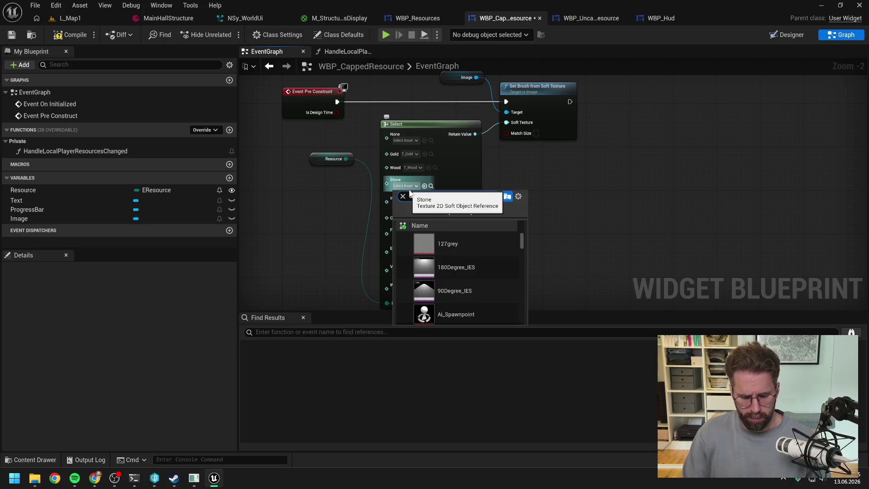
text(T_stone)
click(444, 245)
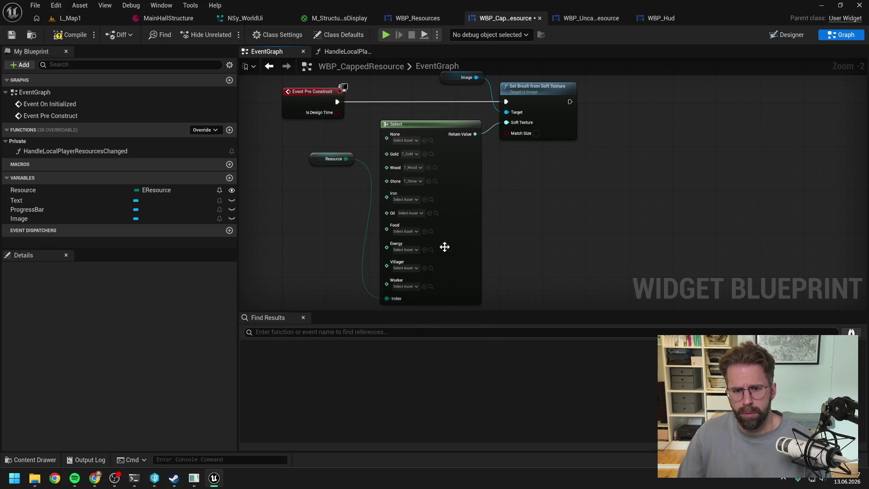
Set the Iron and Oil options to T_Iron and T_Oil, then compile.
click(404, 199)
text(T_iron)
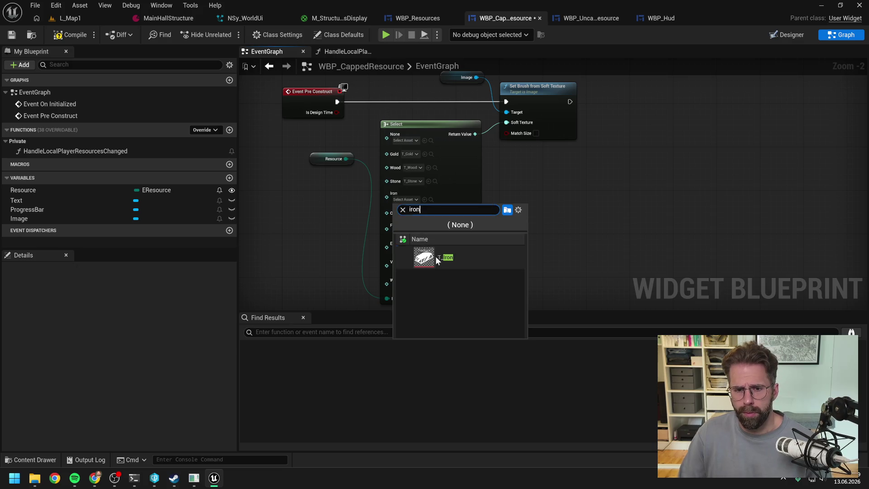
click(446, 259)
click(406, 209)
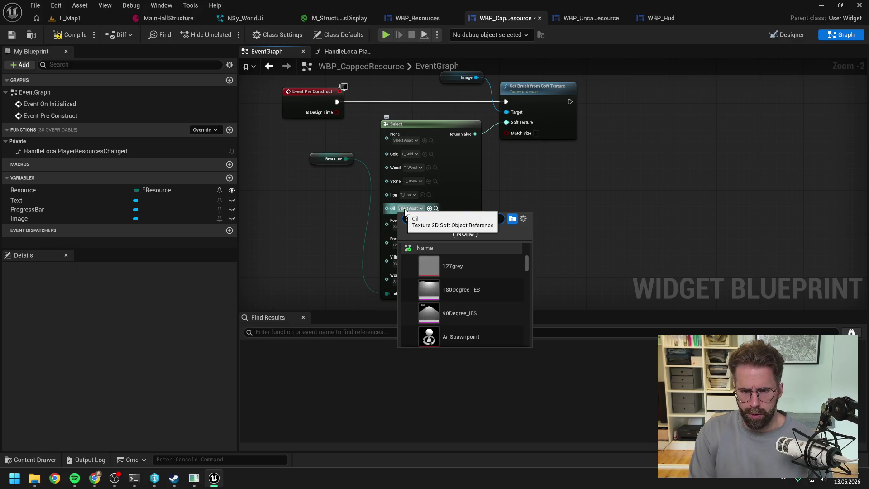
text(T_oil)
click(453, 266)
mouse_move(462, 252)
mouse_down()
mouse_move(501, 229)
mouse_move(490, 233)
mouse_up()
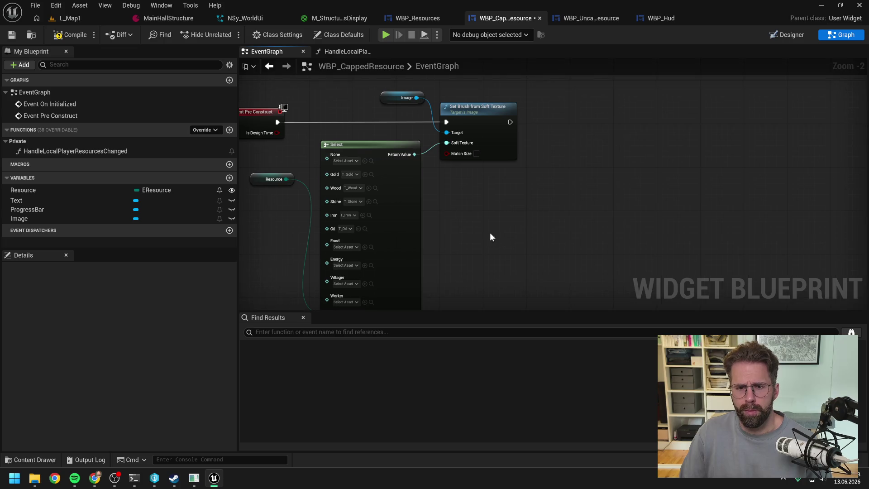
click(64, 34)
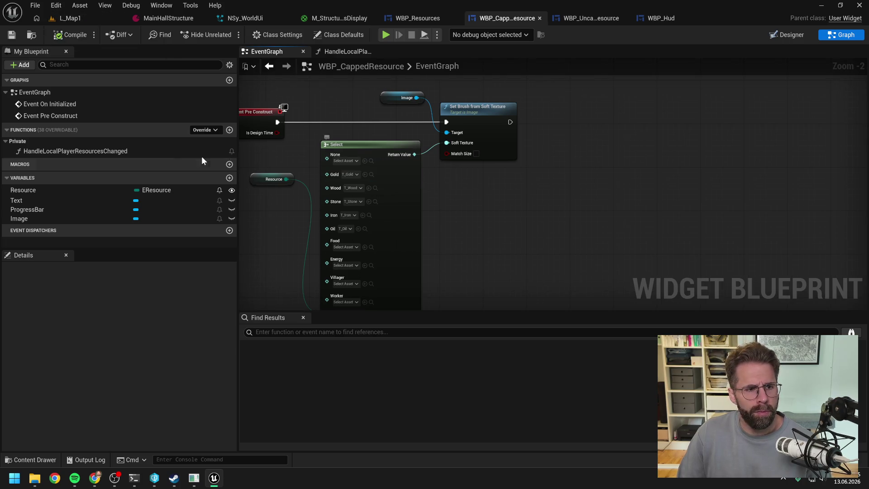
Add a ProgressBar getter node to WBP_CappedResource's event graph.
click(64, 200)
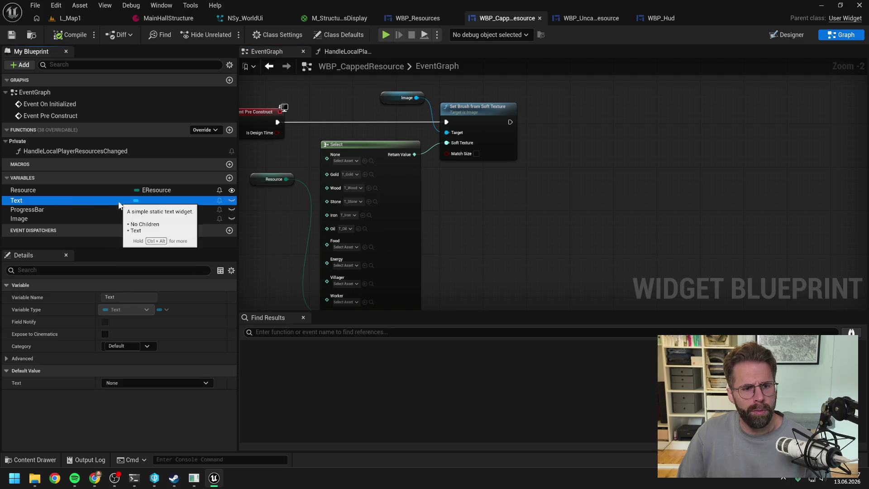
drag(59, 210, 557, 100)
click(580, 118)
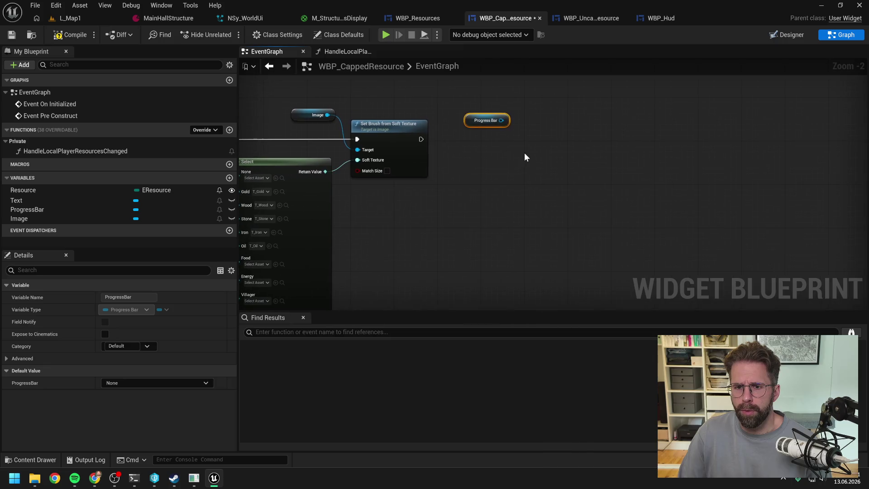
drag(501, 121, 540, 141)
key(Escape)
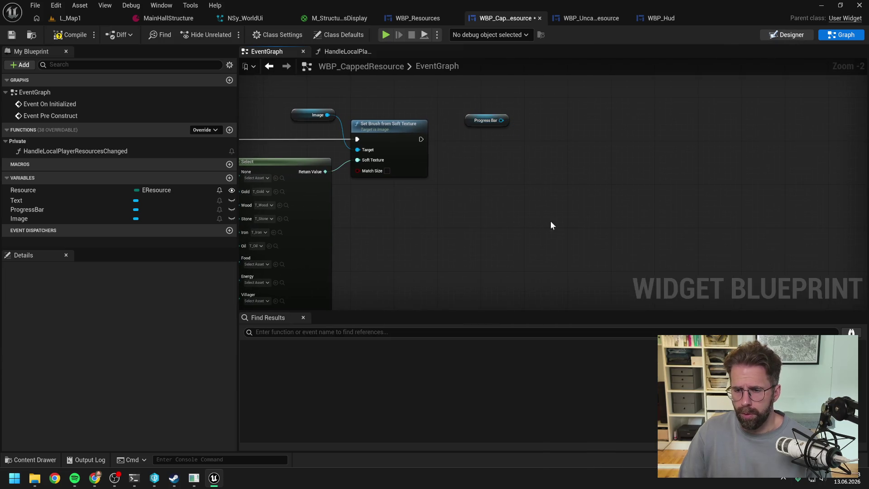
Check the progress bar widget's settings in the Designer, then return to the event graph.
key(alt+Left)
scroll(714, 285, down, 3)
scroll(714, 286, down, 5)
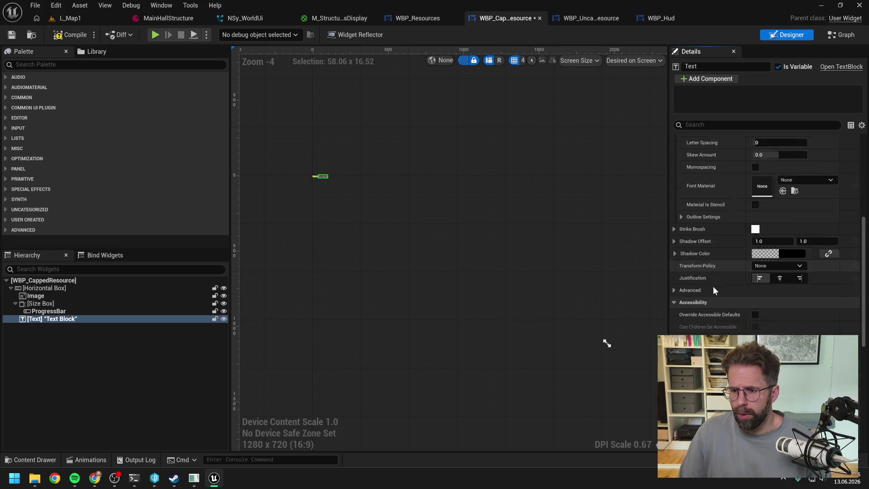
click(64, 311)
scroll(708, 169, up, 1)
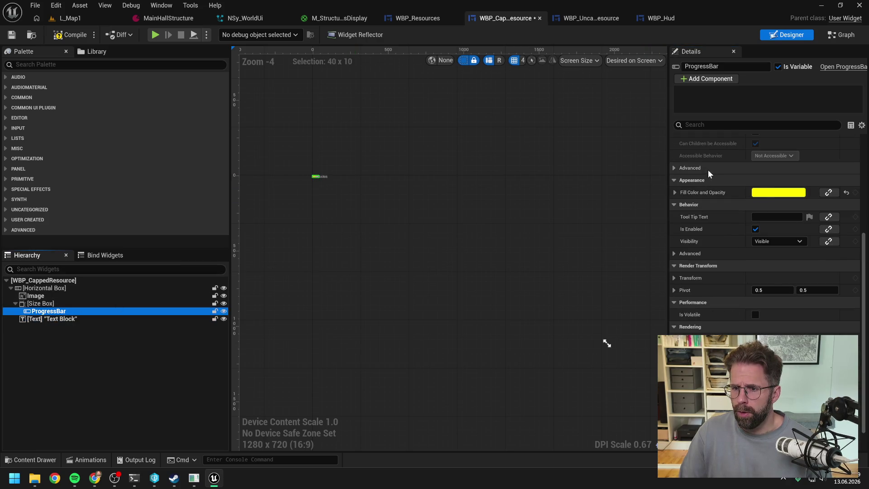
click(845, 35)
drag(501, 121, 526, 138)
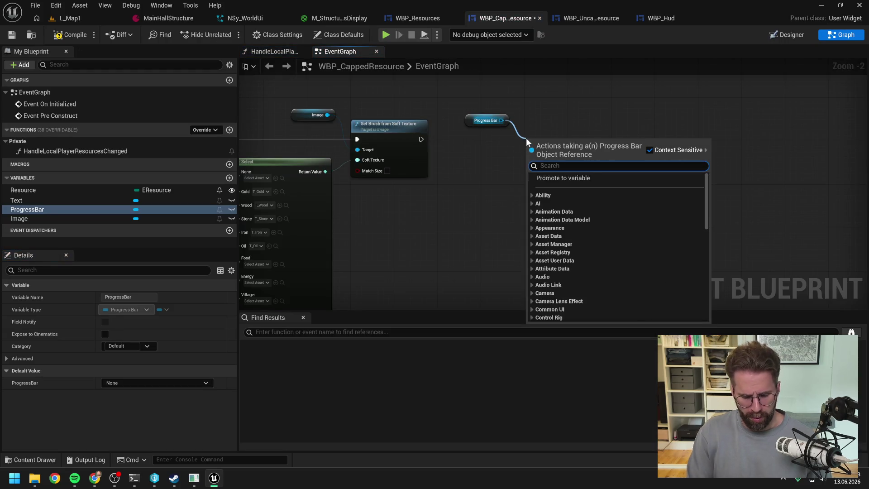
Add a Set Fill Color and Opacity node on the progress bar, executed after Set Brush.
text(fill col)
click(589, 185)
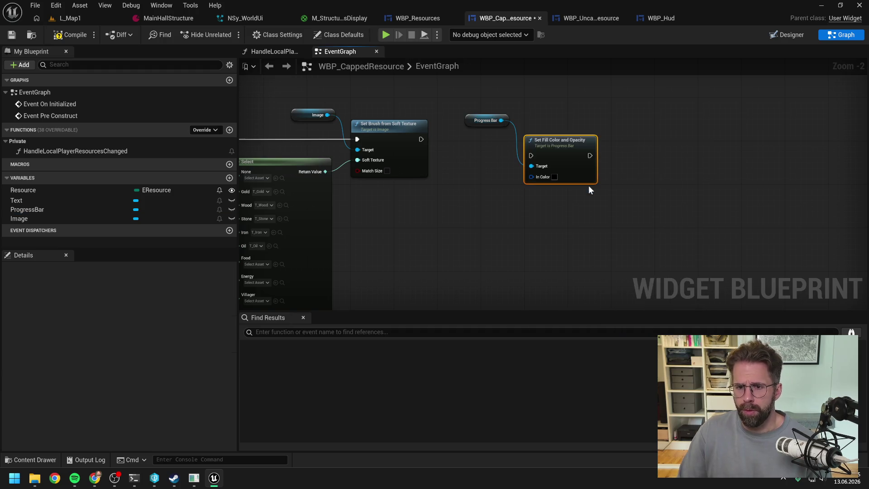
drag(569, 152, 612, 124)
mouse_move(575, 150)
mouse_down()
mouse_move(547, 179)
mouse_move(551, 186)
mouse_move(521, 186)
mouse_up()
text(make color)
key(Return)
drag(594, 192, 575, 190)
drag(554, 134, 591, 134)
click(425, 161)
drag(361, 143, 622, 136)
click(591, 211)
alt+click(597, 165)
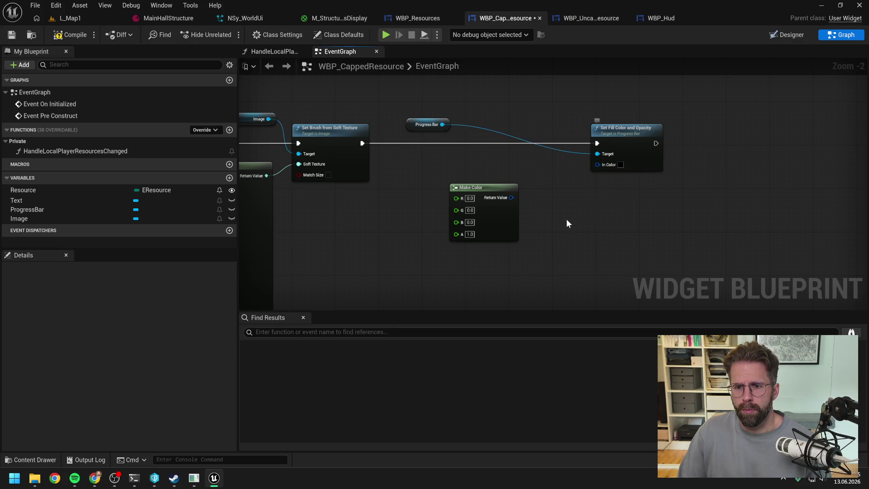
Duplicate the Resource getter node and discard a trial Make Linear Color node.
scroll(551, 219, down, 2)
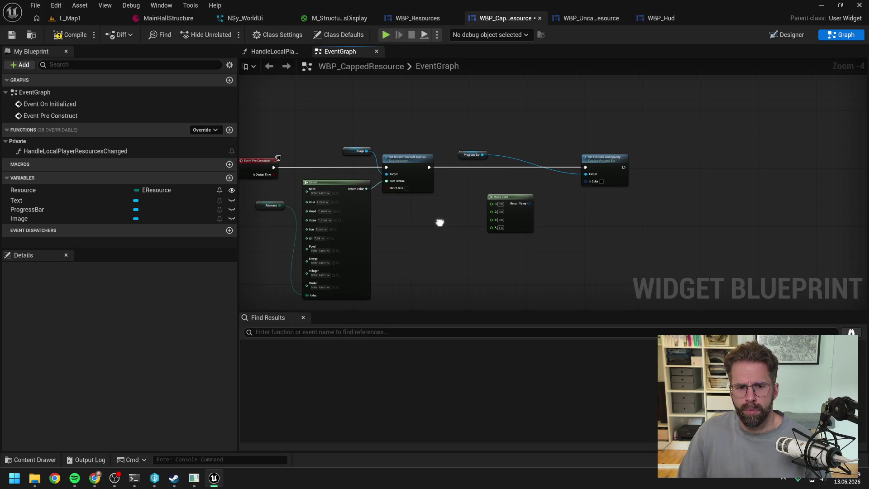
click(302, 197)
key(ctrl+v)
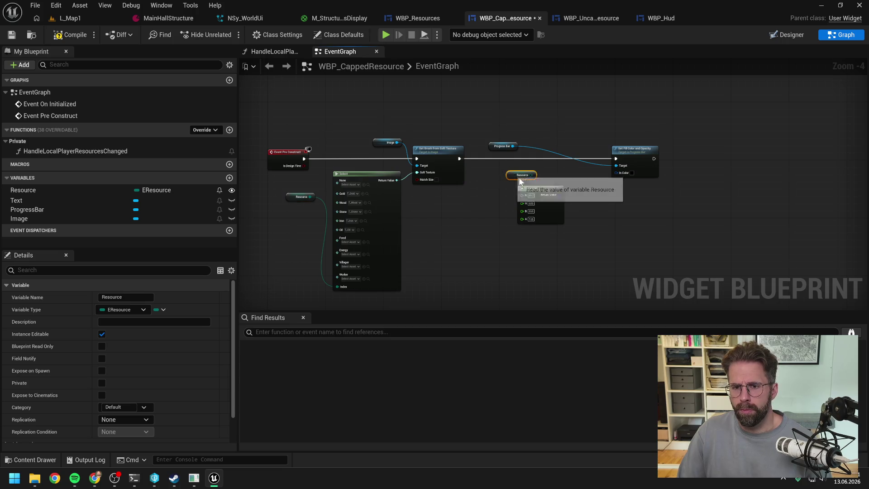
drag(547, 190, 568, 201)
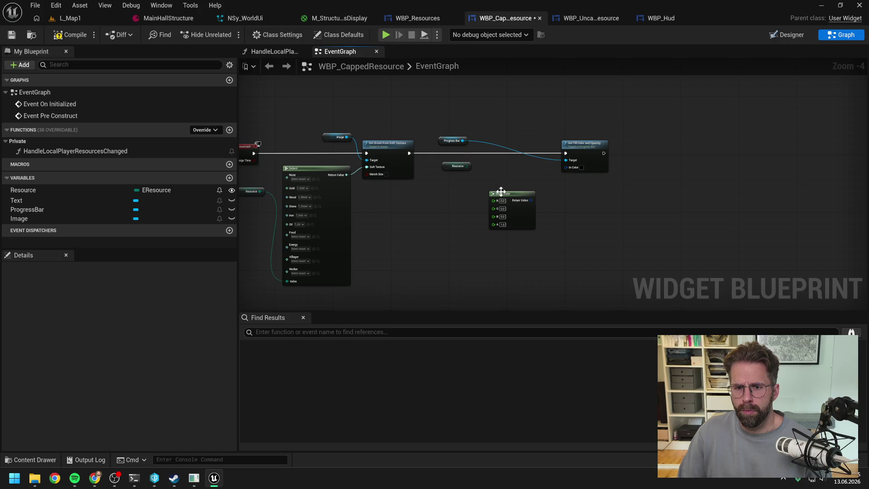
scroll(505, 232, up, 3)
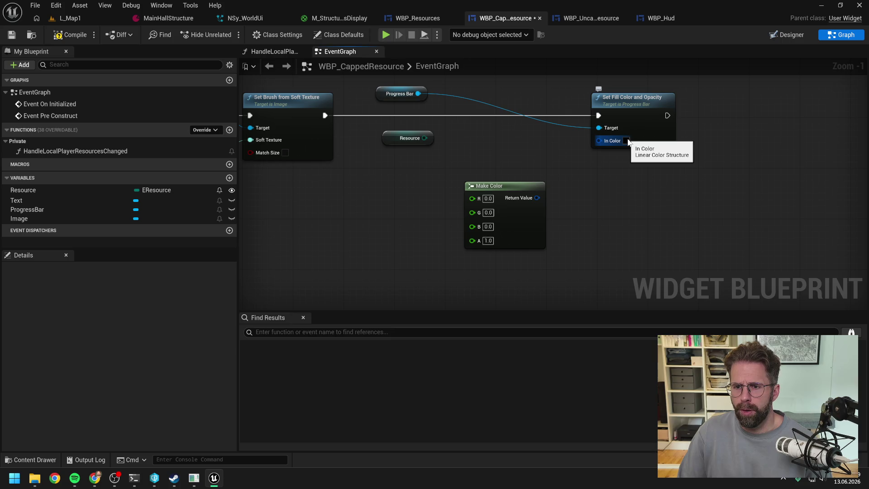
right_click(607, 200)
text(mak)
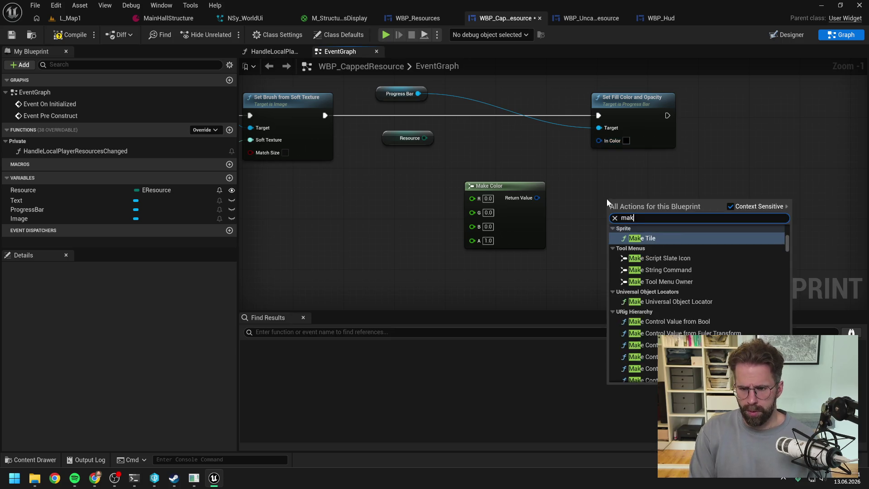
text(e linea col)
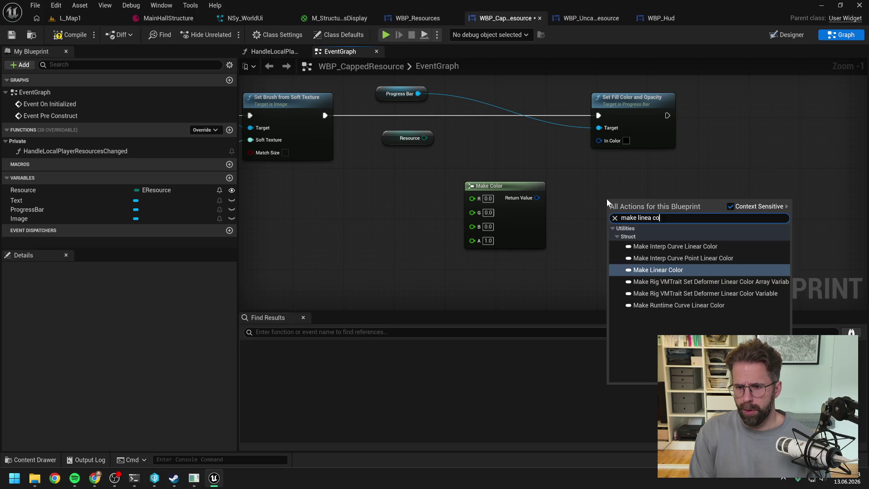
key(Return)
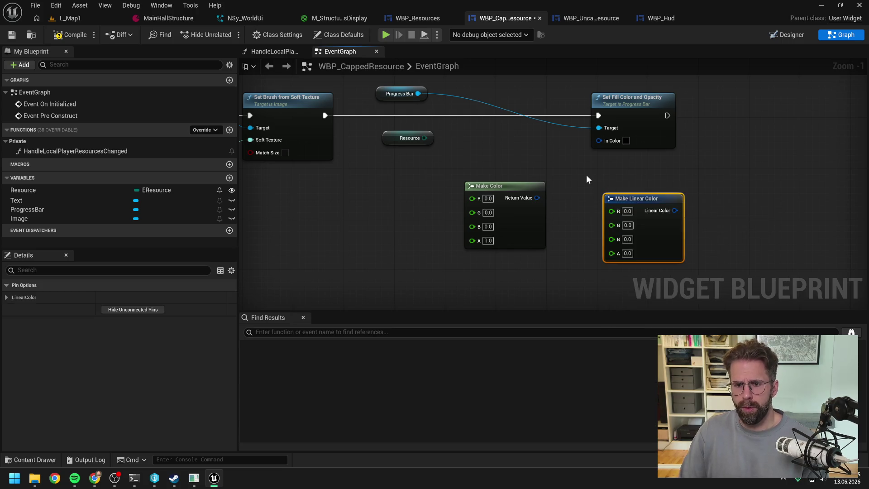
key(Delete)
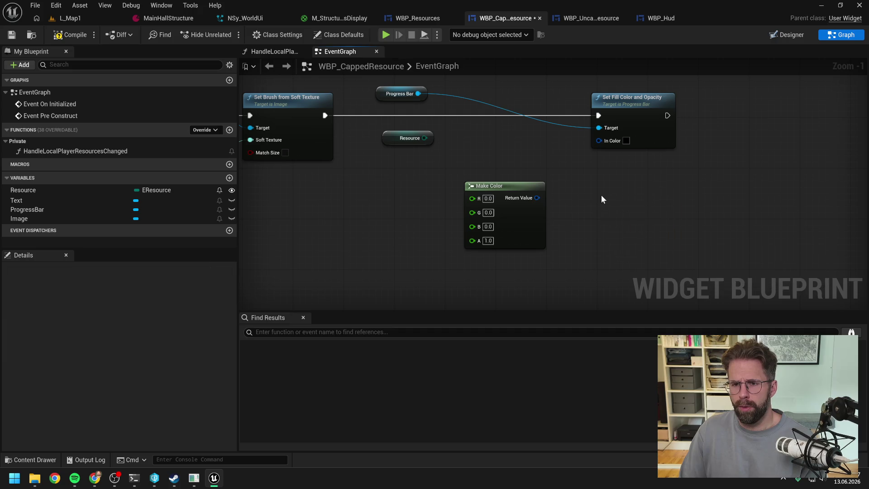
Arrange Set Fill Color, the Progress Bar getter and the spare Resource node together.
drag(652, 136, 550, 136)
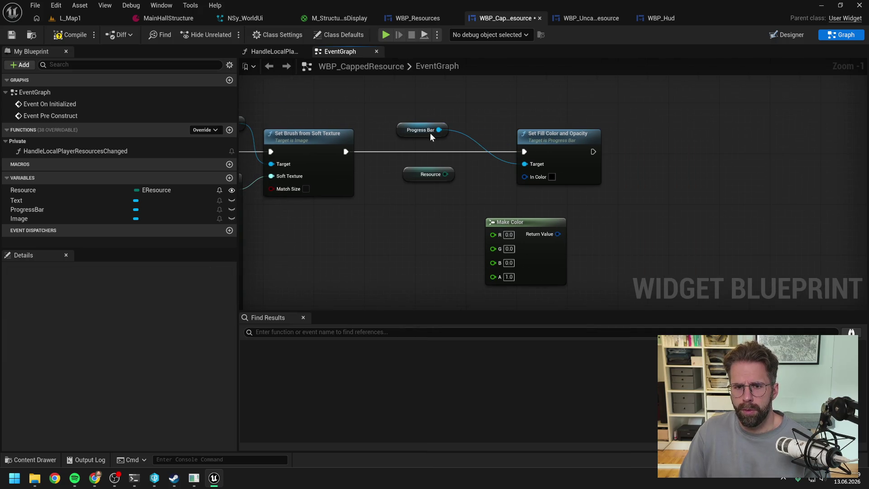
drag(402, 131, 453, 139)
click(484, 186)
scroll(485, 186, down, 1)
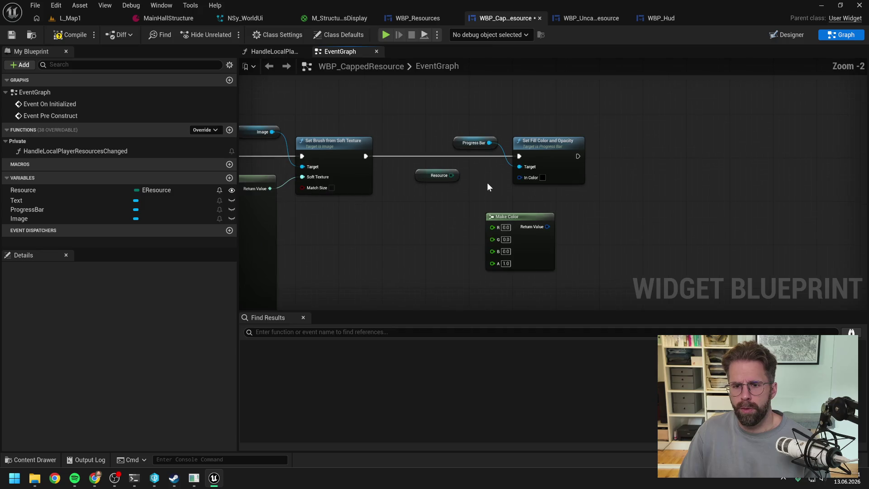
drag(518, 218, 481, 243)
drag(451, 175, 525, 177)
key(Escape)
mouse_move(461, 177)
mouse_down()
mouse_move(512, 177)
mouse_move(437, 181)
mouse_up()
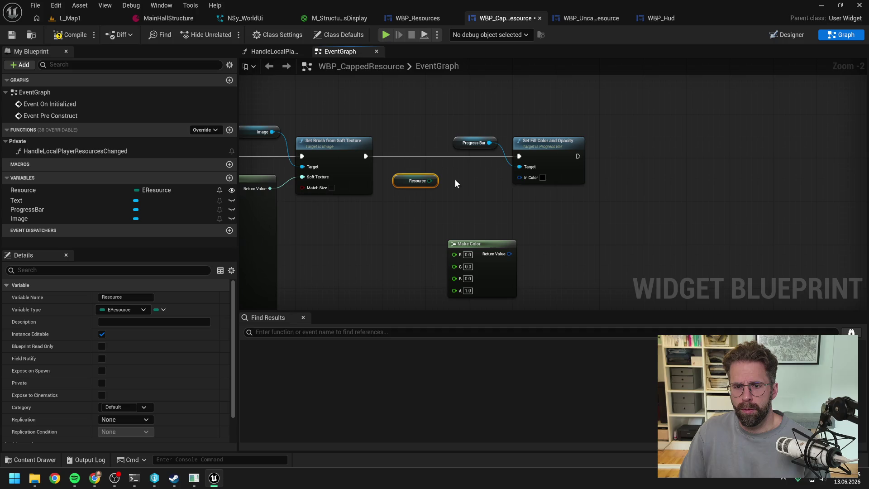
drag(520, 177, 499, 196)
Feed In Color from a Resource-indexed Select node and delete the unused Make Color node.
text(selec)
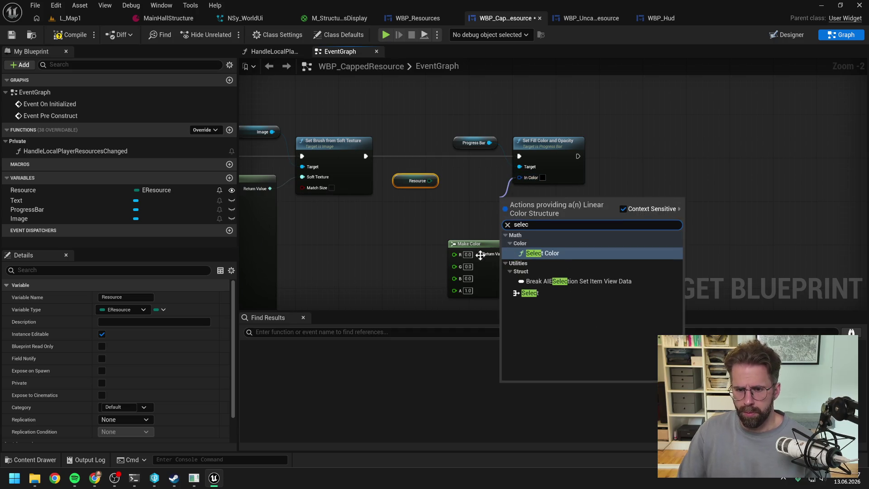
click(527, 293)
drag(471, 243, 486, 270)
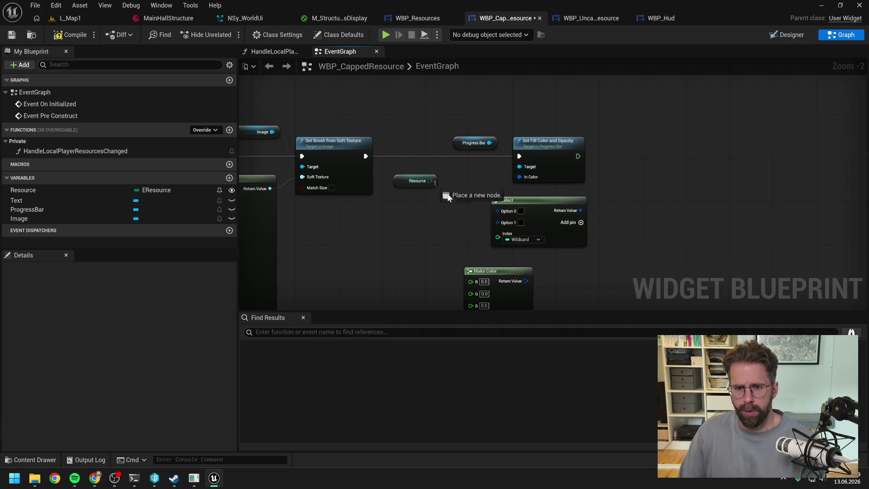
drag(429, 181, 500, 235)
key(Delete)
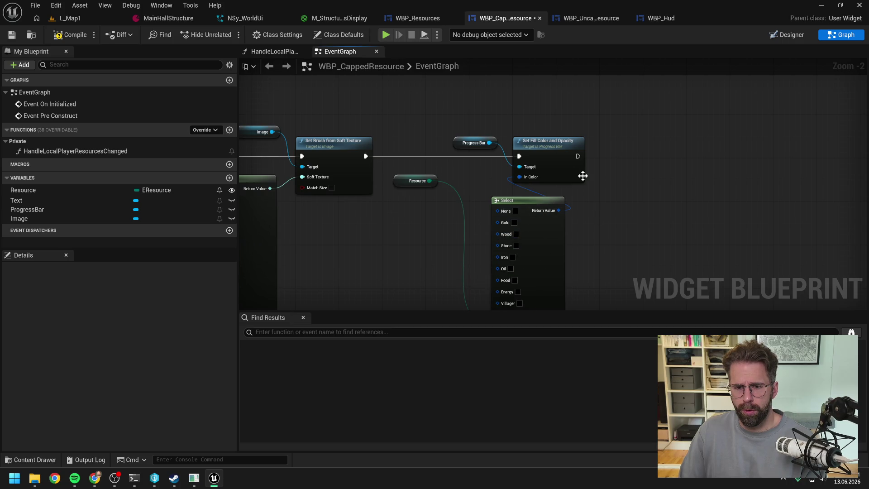
drag(551, 144, 626, 144)
mouse_move(475, 146)
mouse_down()
mouse_move(518, 145)
mouse_move(510, 134)
mouse_move(499, 140)
mouse_up()
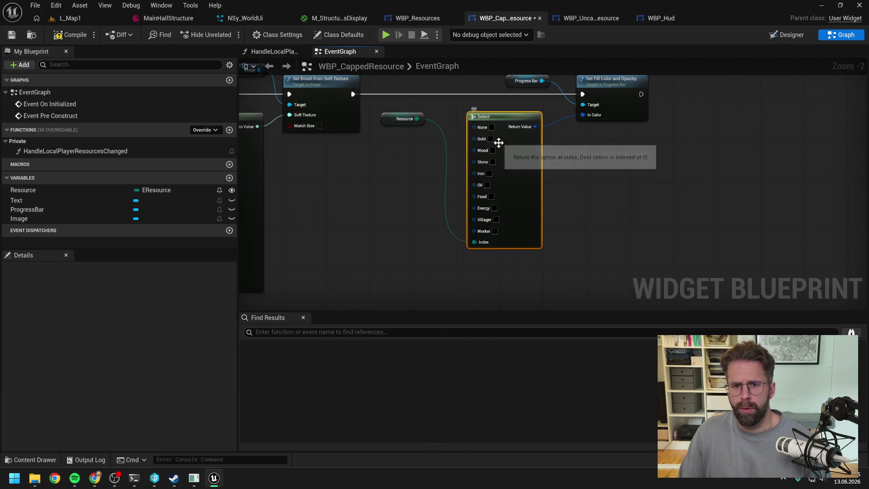
Colour the Select node's Gold entry a darker yellow and Wood a dark brown.
click(491, 139)
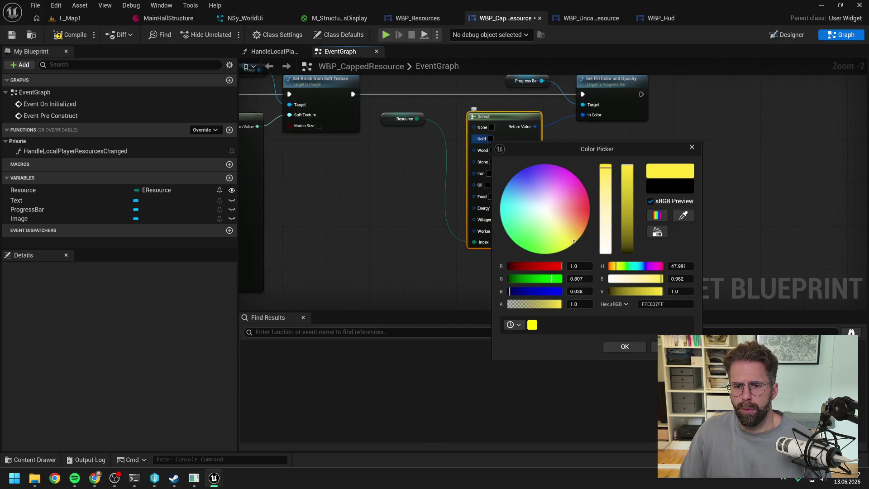
drag(571, 242, 572, 242)
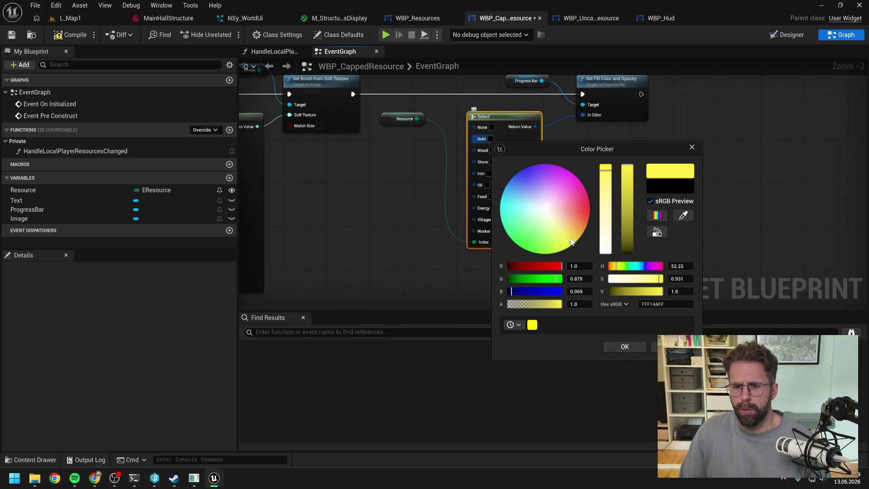
drag(624, 181, 627, 187)
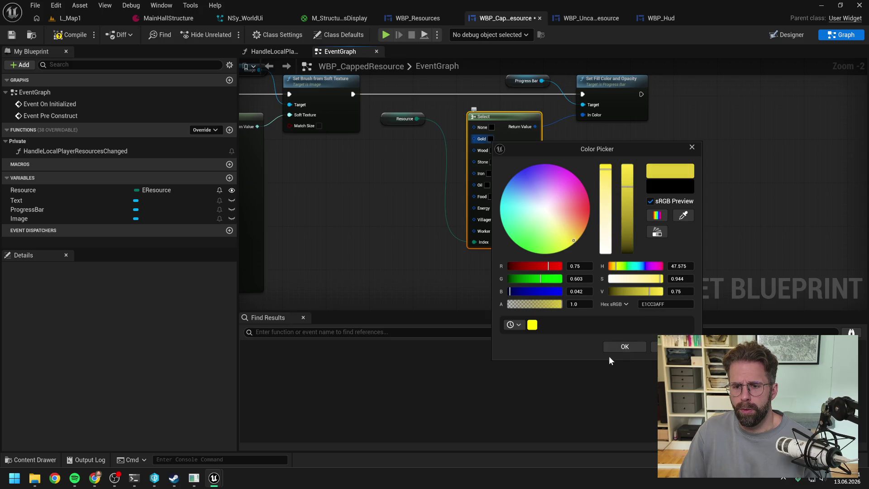
click(625, 347)
click(492, 150)
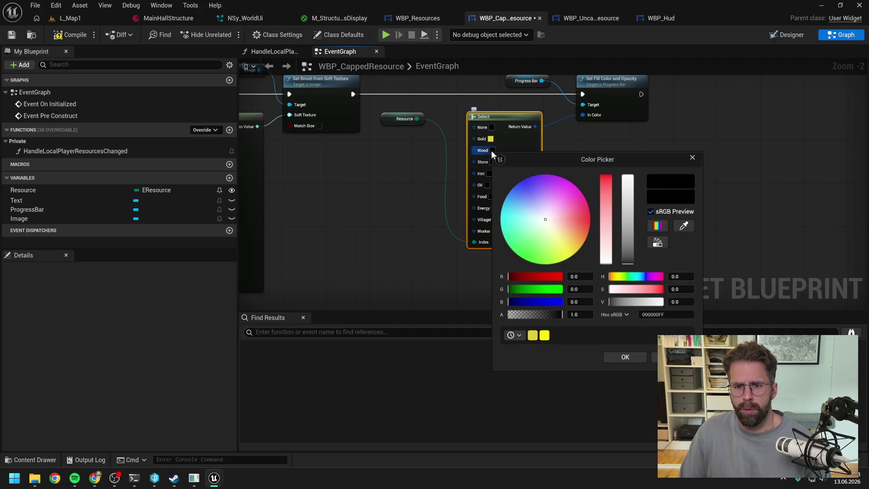
drag(573, 238, 629, 250)
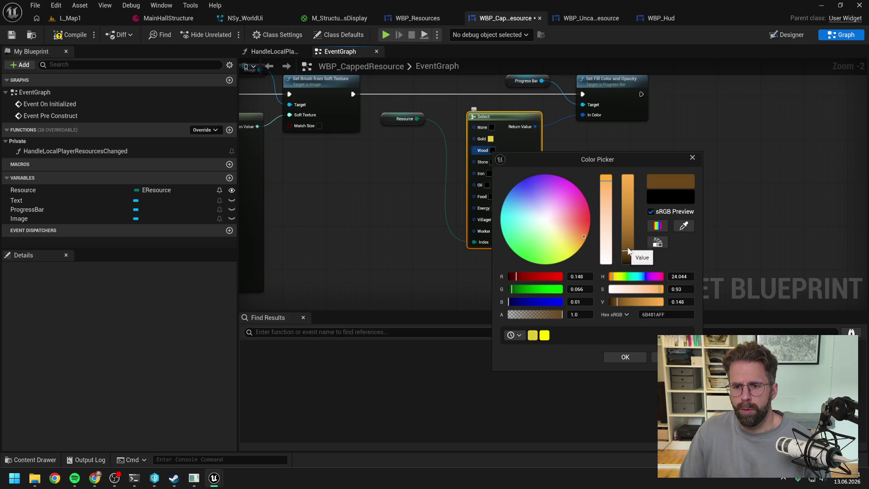
click(625, 357)
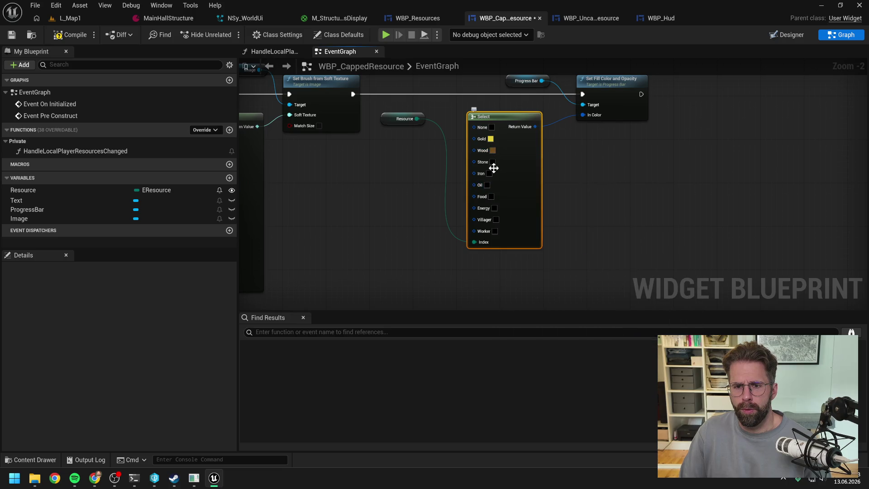
Colour the Stone entry grey and the Iron entry blue-grey.
click(493, 162)
drag(630, 236, 632, 255)
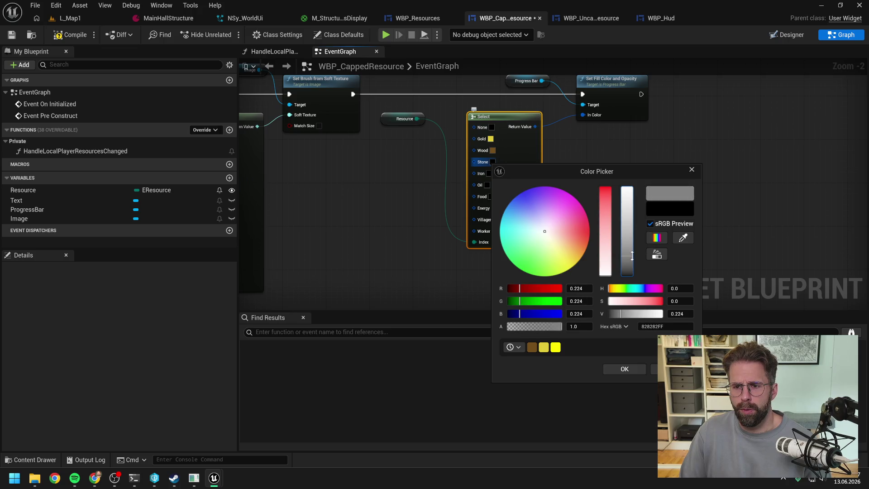
click(637, 369)
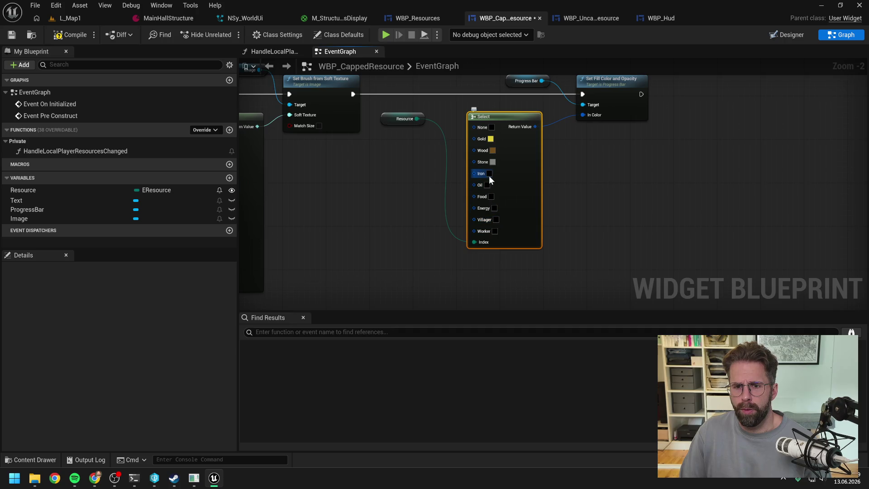
click(489, 176)
drag(554, 227, 525, 228)
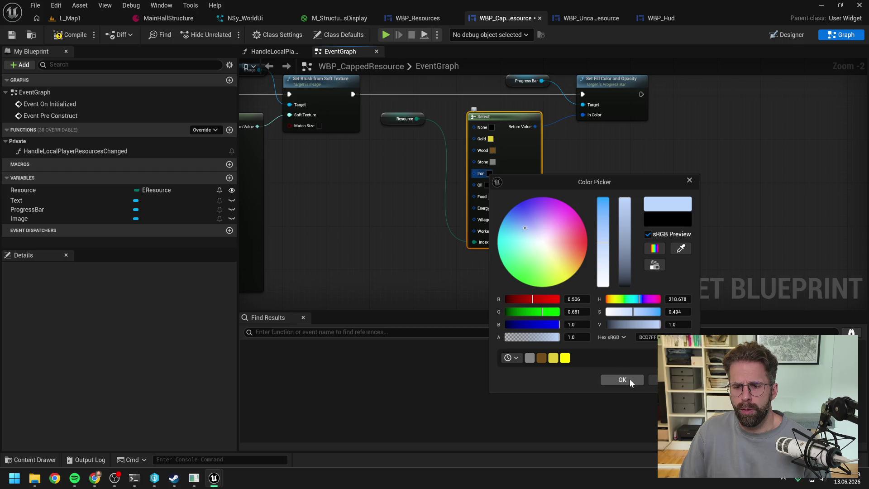
drag(625, 260, 623, 252)
drag(526, 229, 523, 223)
click(624, 380)
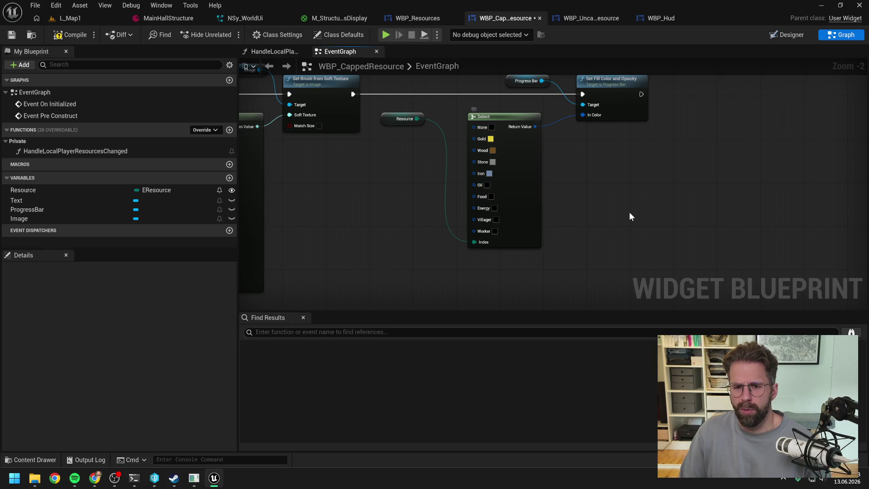
click(190, 478)
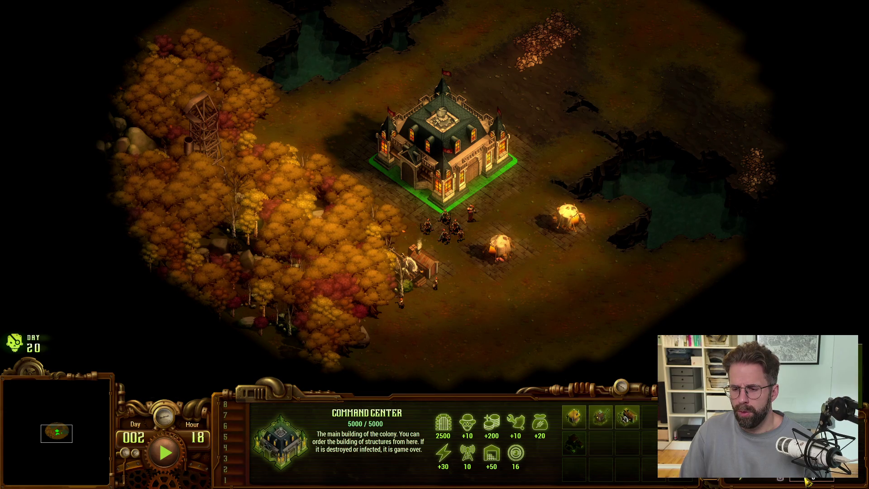
Show health bars over the colony's units and buildings, then switch back to Unreal.
key(alt)
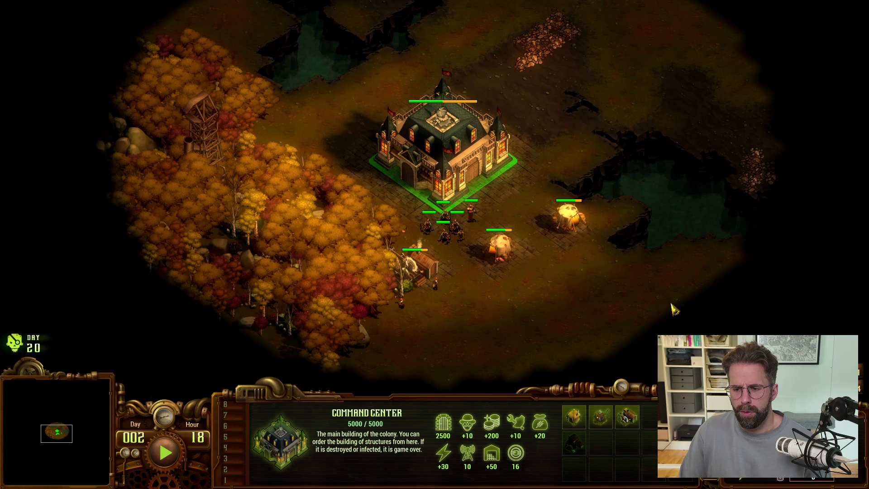
key(alt+Tab)
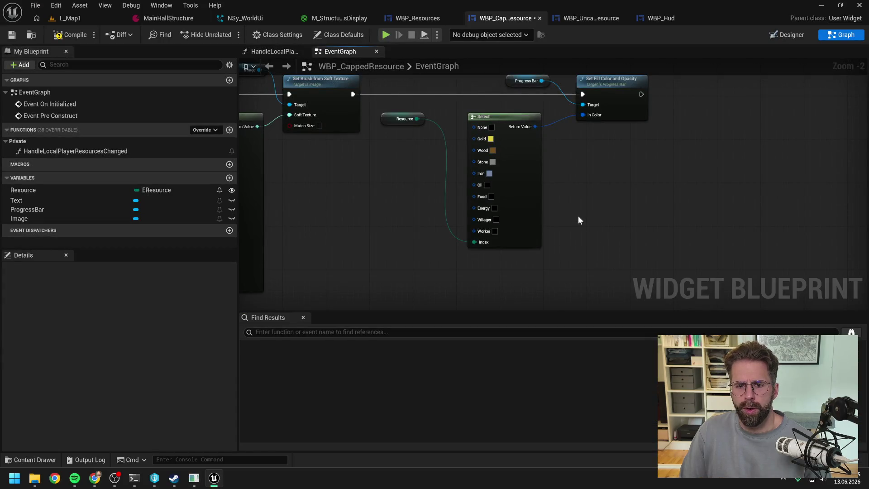
Save WBP_CappedResource, zoom out over its event graph and switch to the Designer layout.
drag(595, 194, 594, 238)
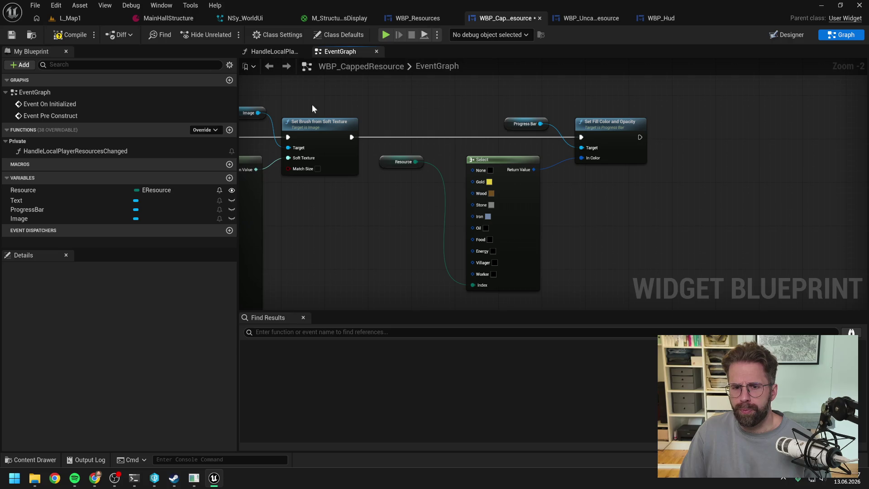
click(11, 35)
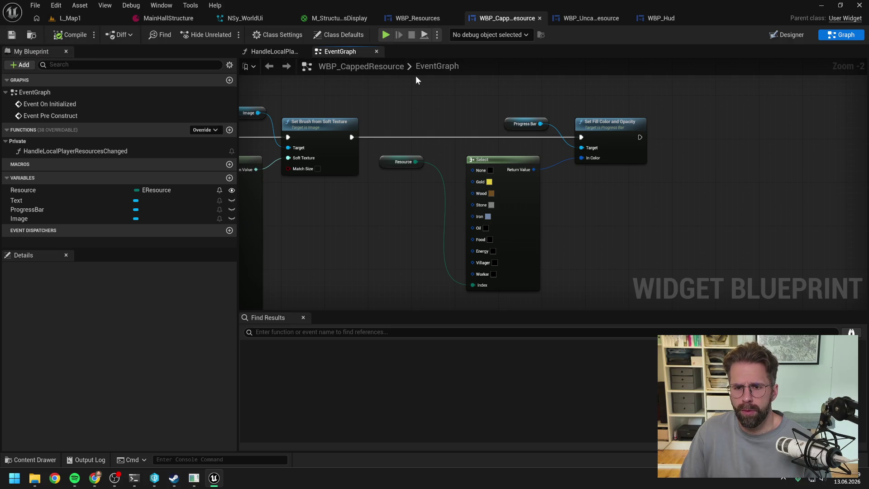
scroll(433, 88, down, 1)
mouse_move(428, 96)
mouse_down()
mouse_move(594, 105)
mouse_move(506, 99)
mouse_up()
scroll(594, 105, down, 1)
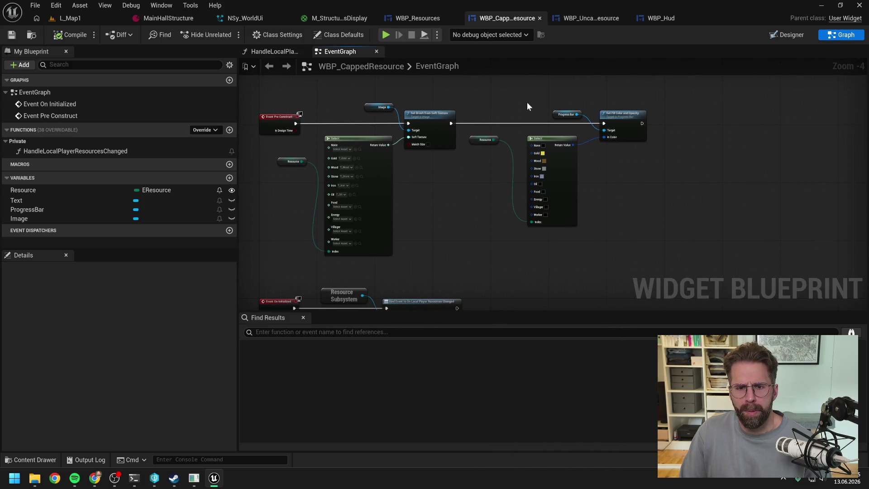
drag(526, 102, 481, 110)
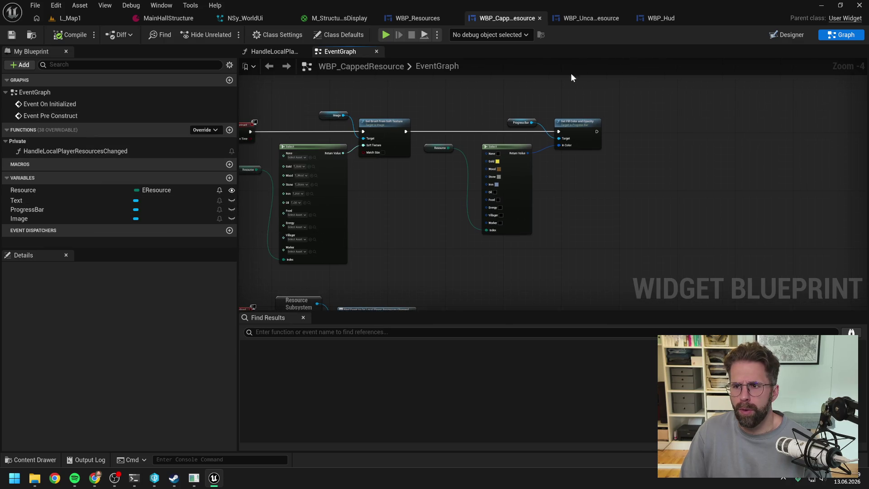
click(48, 201)
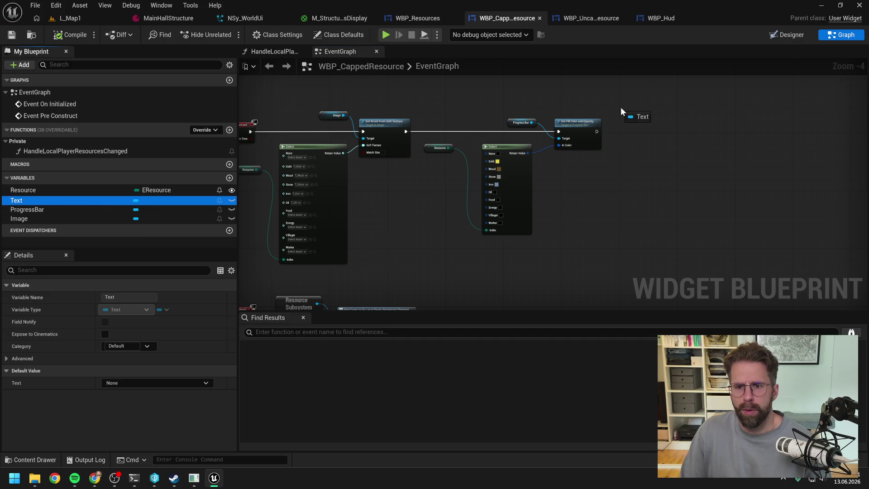
click(797, 36)
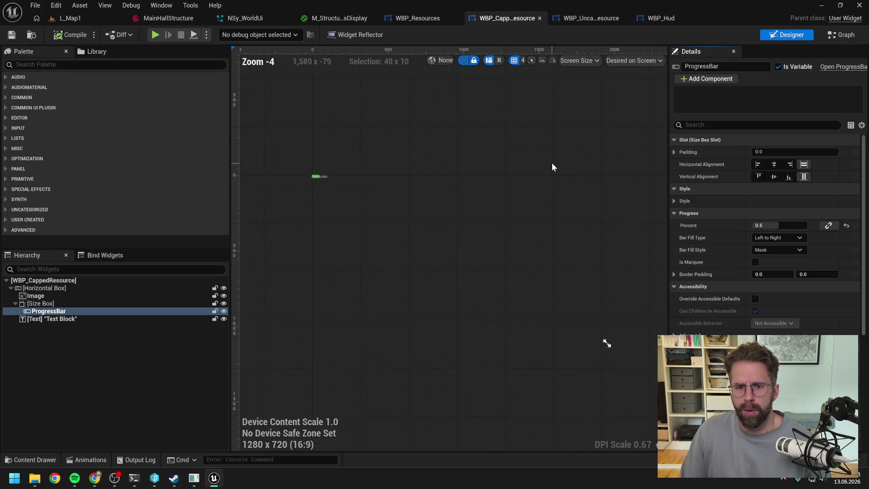
Set the capped resource's Text Block to +0, then compile and save WBP_CappedResource.
scroll(305, 172, up, 9)
click(330, 179)
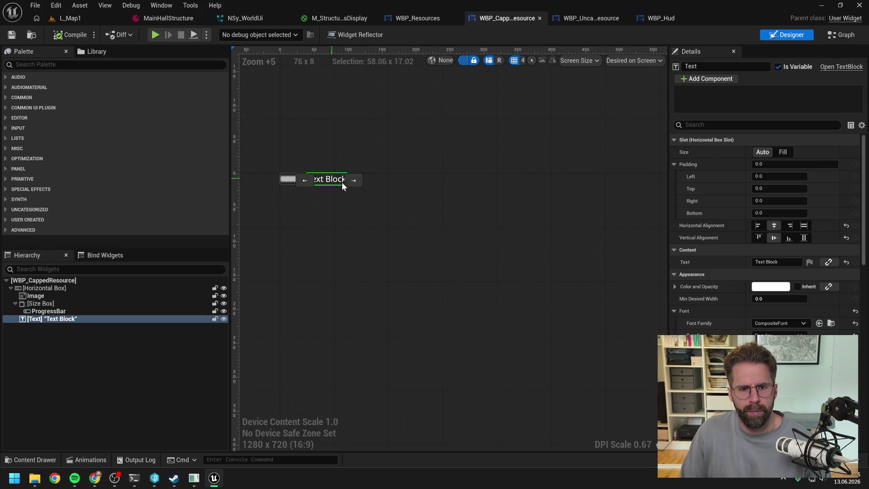
click(772, 262)
text(+0)
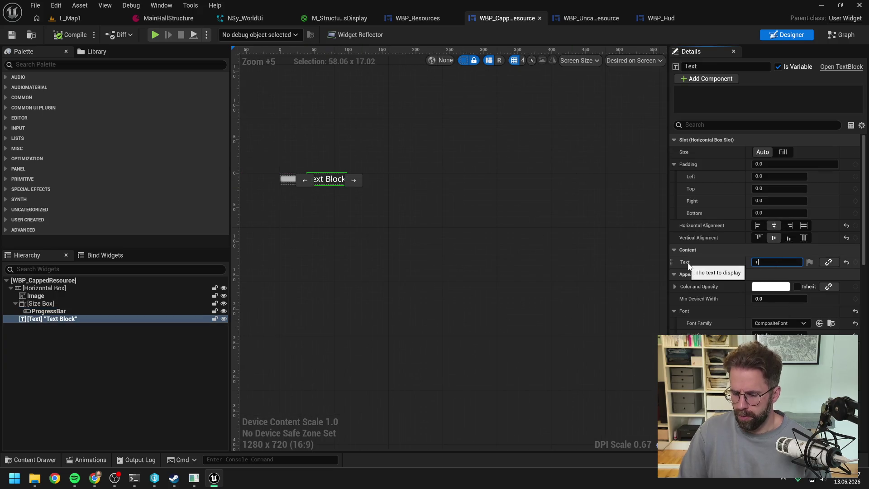
key(Return)
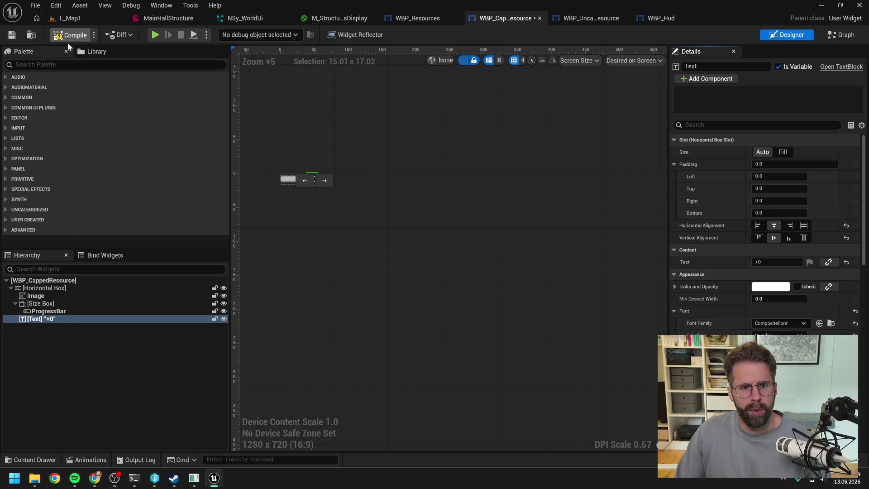
click(335, 234)
key(ctrl+s)
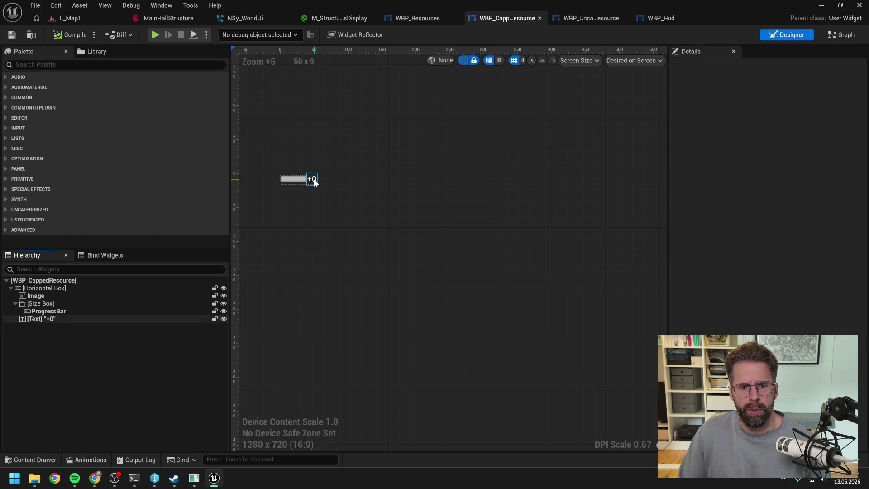
click(313, 179)
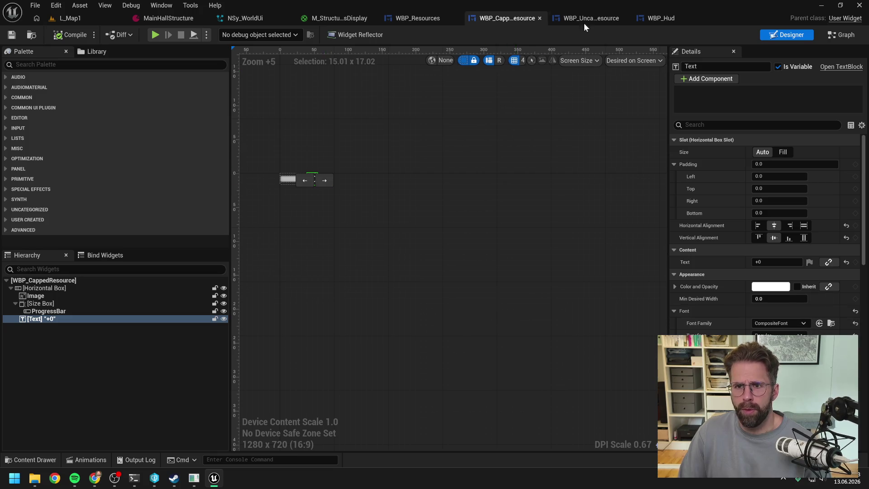
In WBP_UncappedResource's designer, set the TextBlock's text to 0 and compile.
click(590, 18)
click(765, 36)
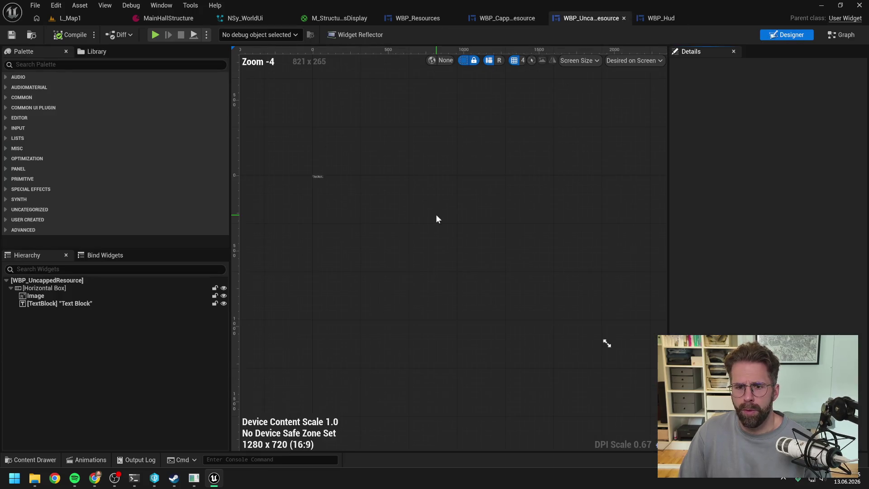
scroll(305, 174, up, 3)
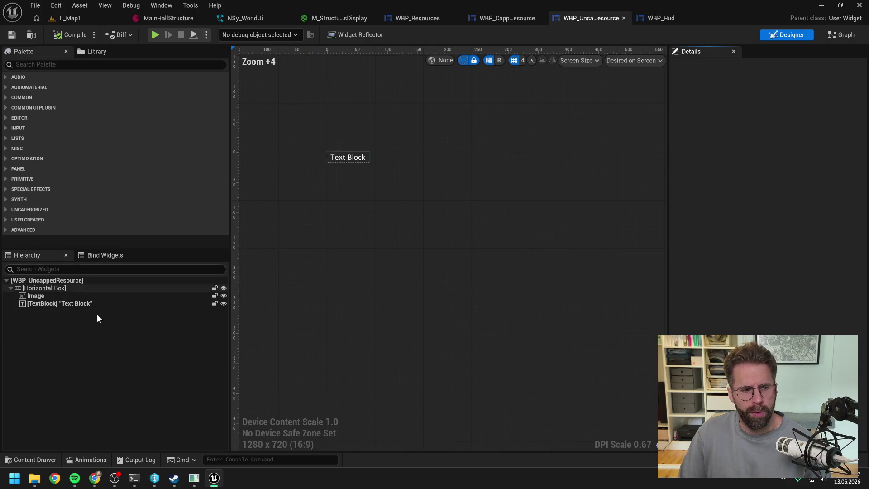
click(82, 303)
click(776, 262)
text(0)
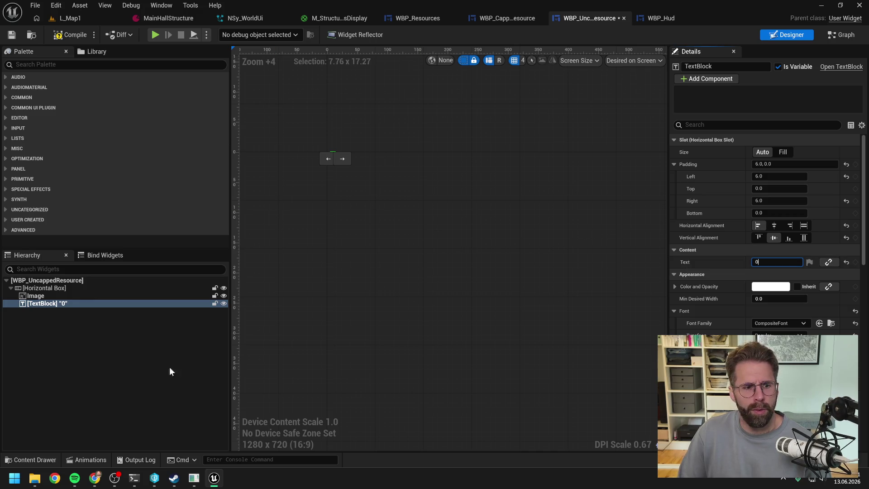
click(173, 364)
scroll(311, 170, up, 5)
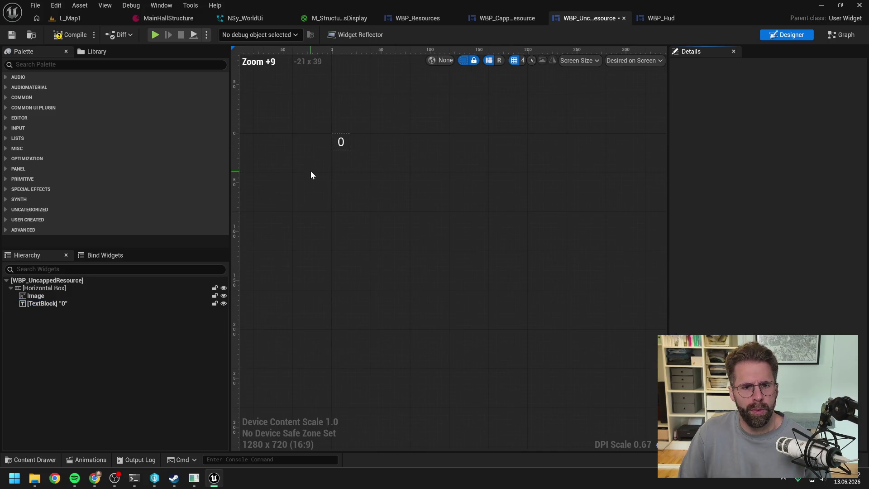
click(68, 35)
Show WBP_Resources in the Designer view.
click(419, 19)
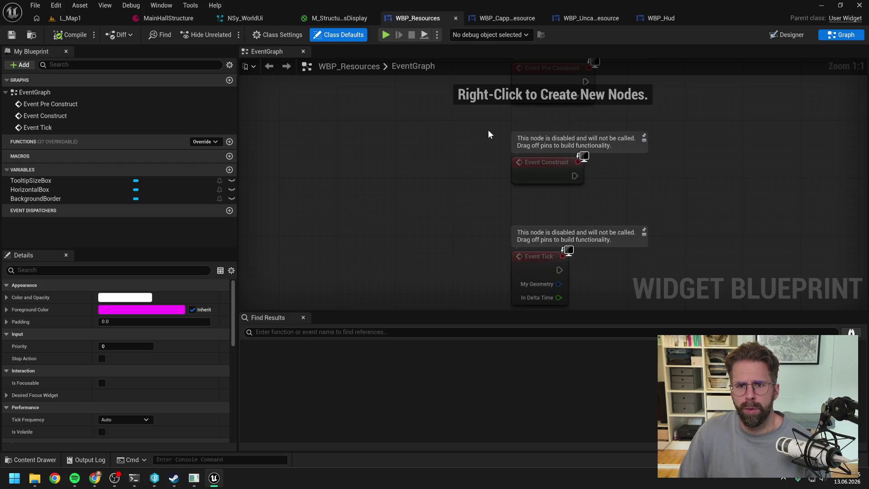
click(787, 35)
scroll(322, 171, up, 7)
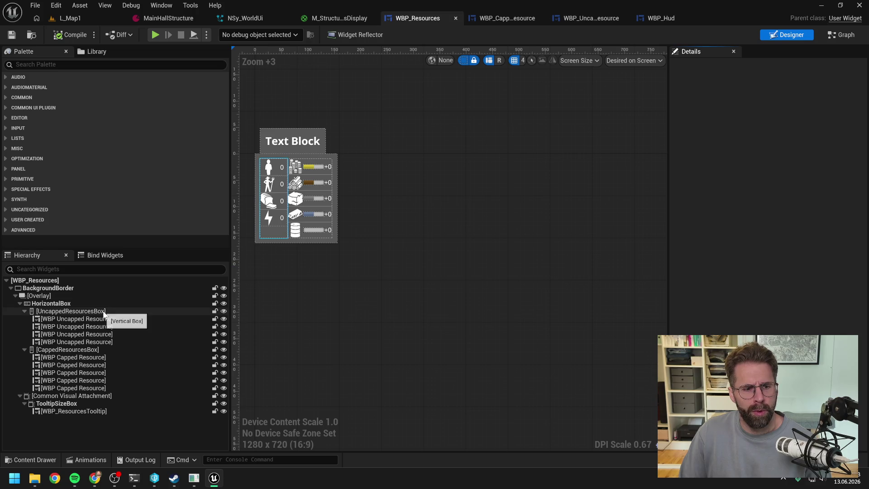
Check BackgroundBorder's per-side padding, then expand UncappedResourcesBox's per-side slot padding.
click(71, 311)
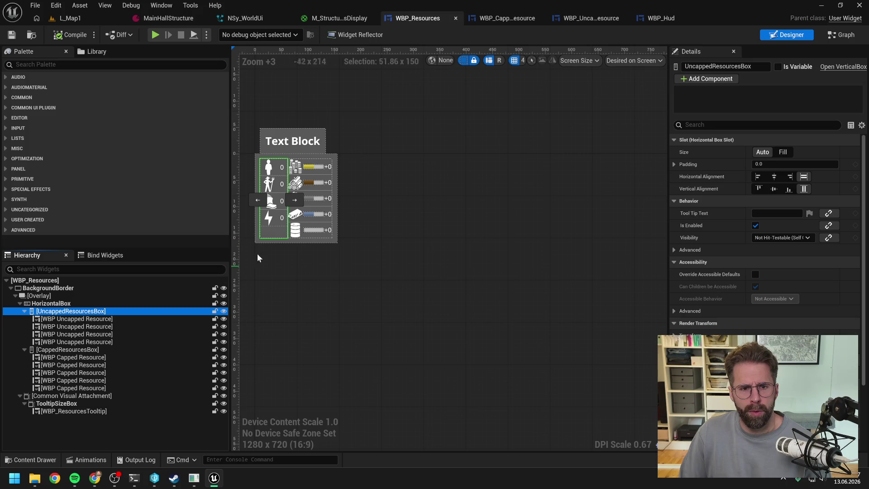
click(58, 303)
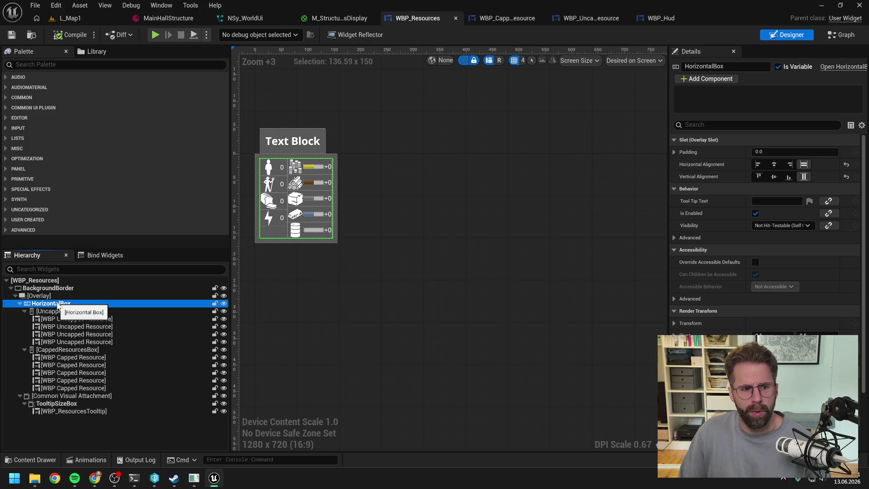
scroll(344, 167, up, 4)
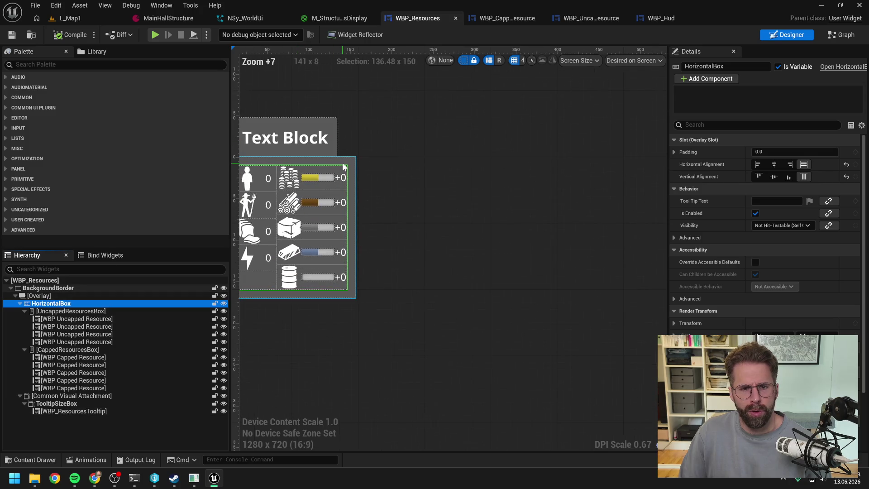
click(44, 289)
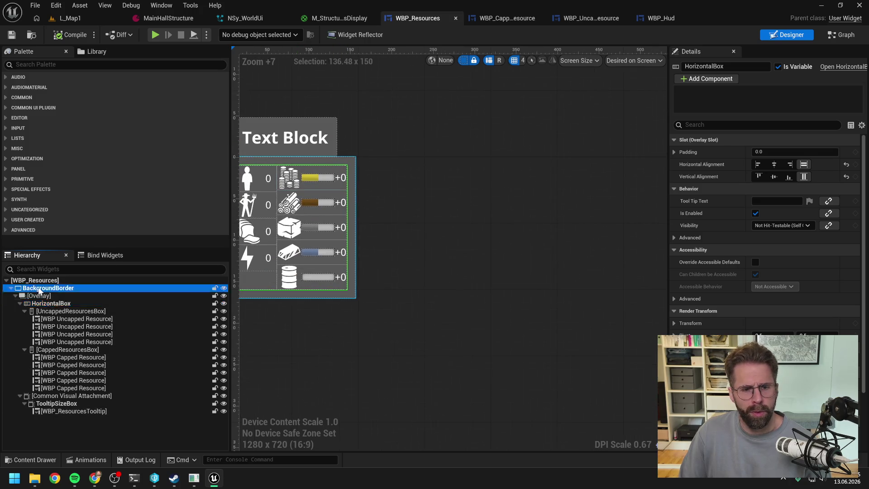
click(675, 189)
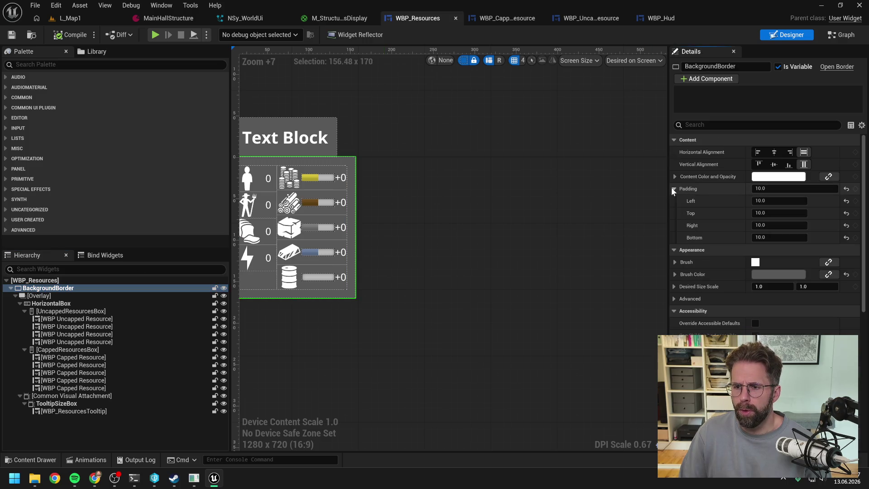
drag(450, 200, 544, 205)
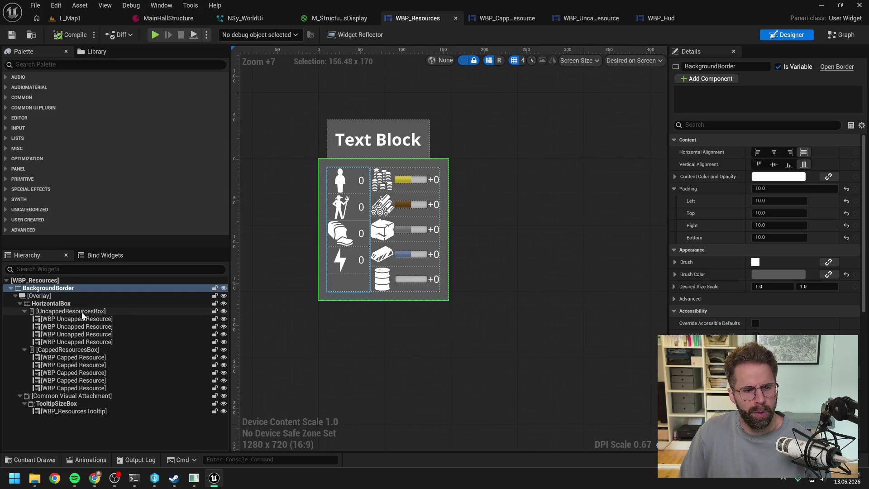
click(327, 271)
click(675, 164)
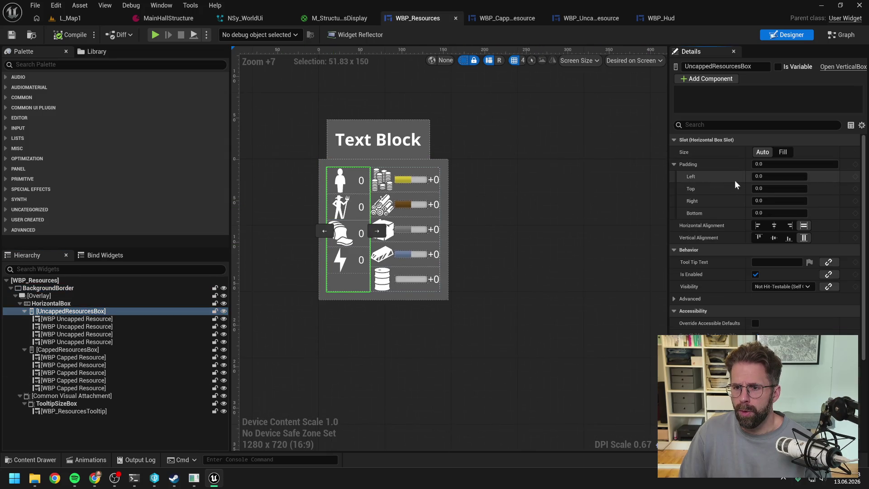
Try right padding values of 10 and 20, settle on 14.0 for UncappedResourcesBox, and save.
click(779, 200)
text(10)
key(Return)
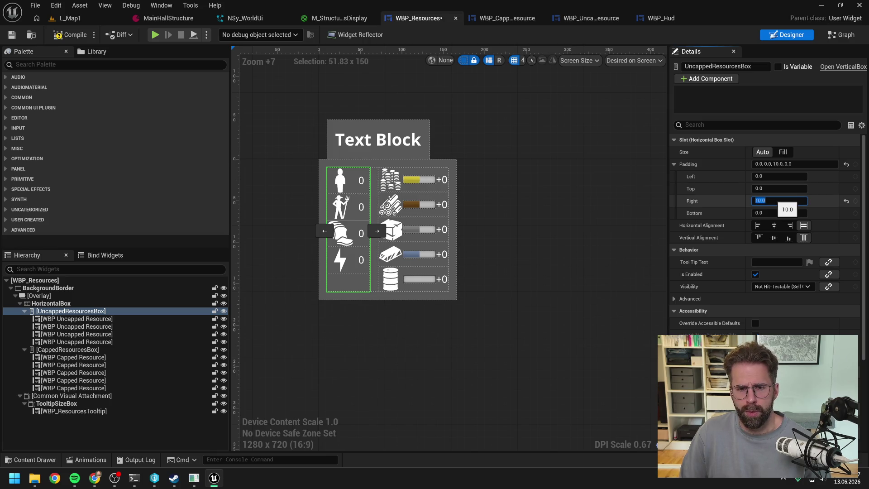
text(20)
key(Return)
text(10)
key(Return)
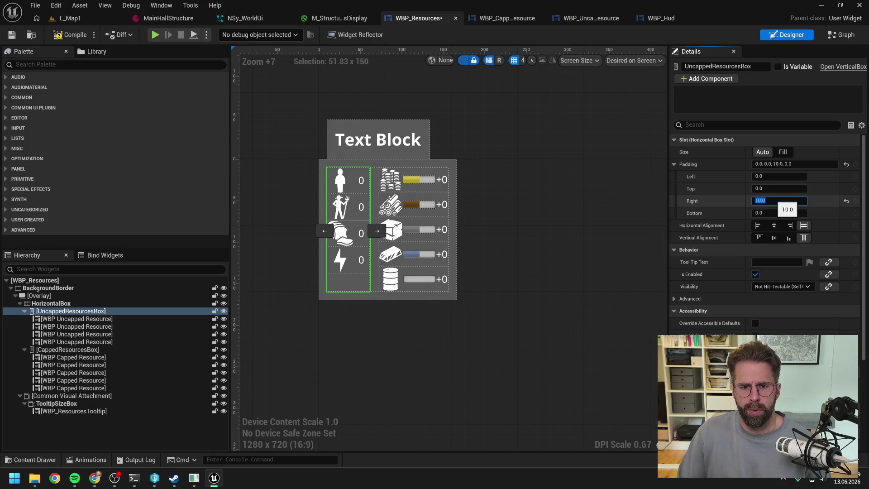
text(4)
key(Return)
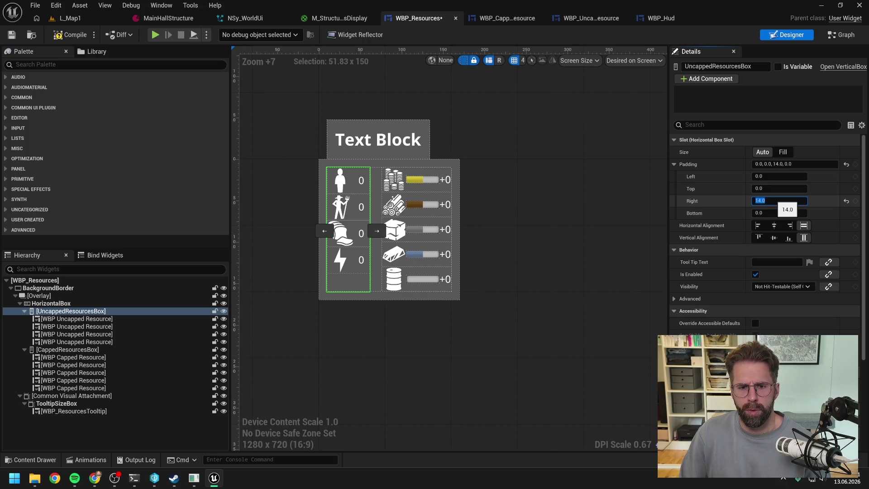
key(Return)
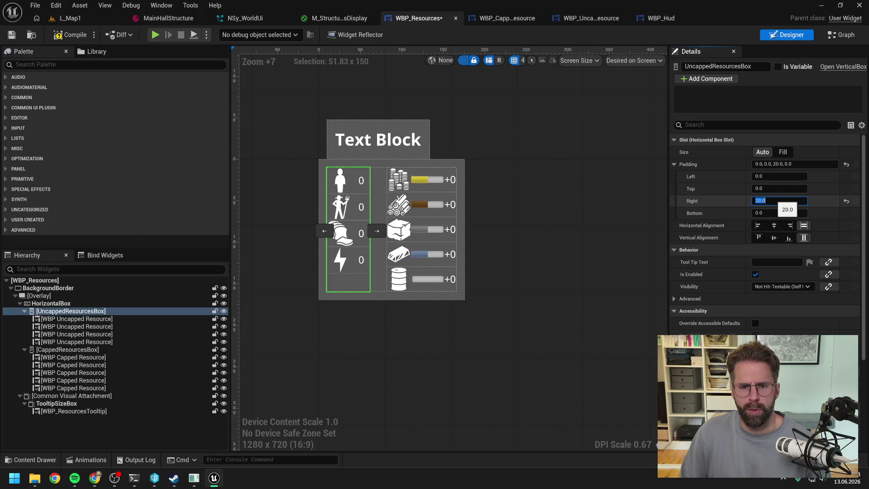
text(4)
key(Return)
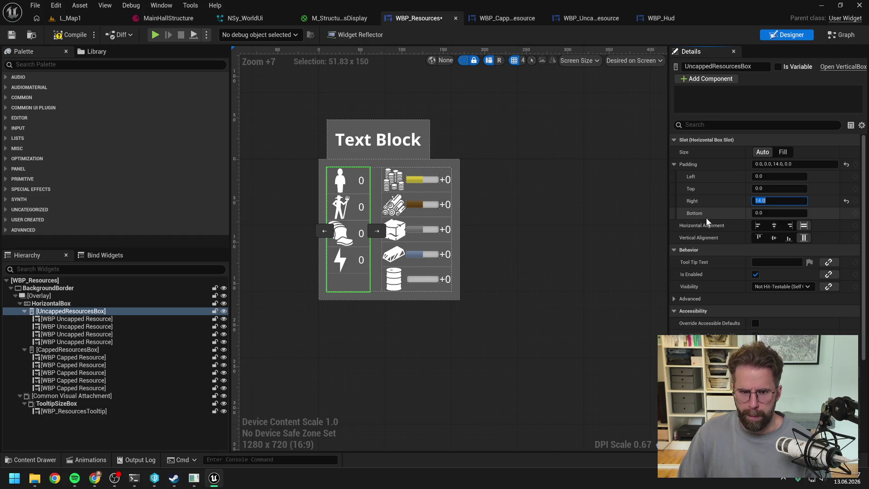
click(124, 162)
key(ctrl+s)
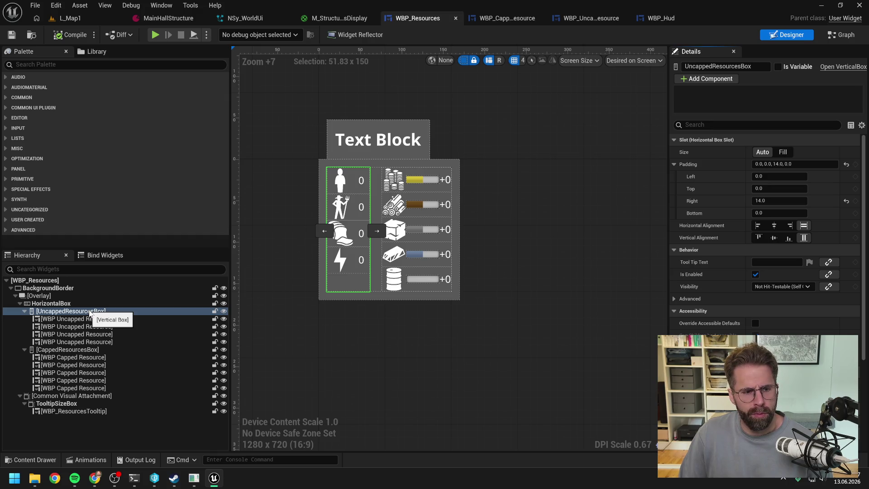
Wrap UncappedResourcesBox in a Size Box.
right_click(90, 312)
mouse_move(149, 410)
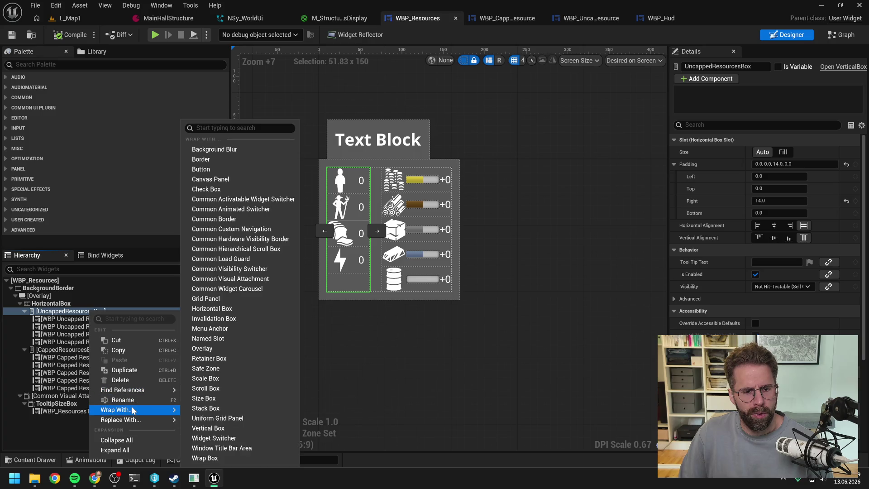
click(252, 401)
click(58, 313)
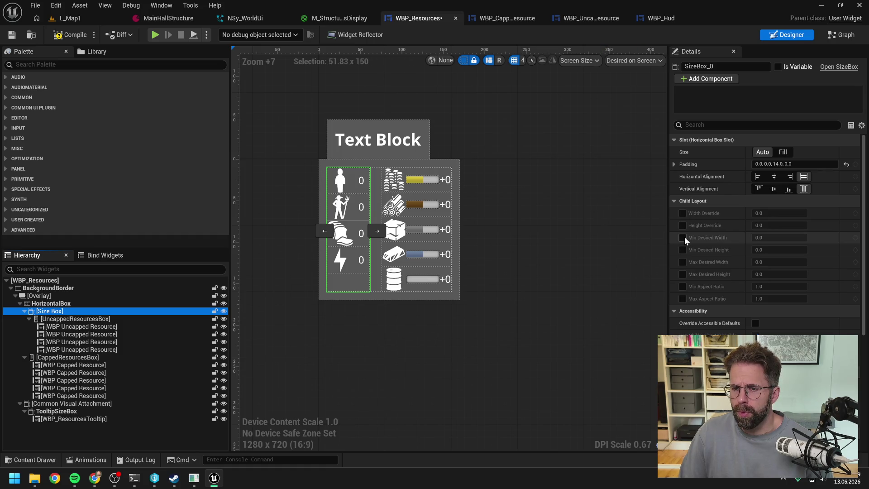
Enable the Size Box's Min Desired Width and set it to 100.
click(683, 237)
click(775, 238)
text(00)
key(Return)
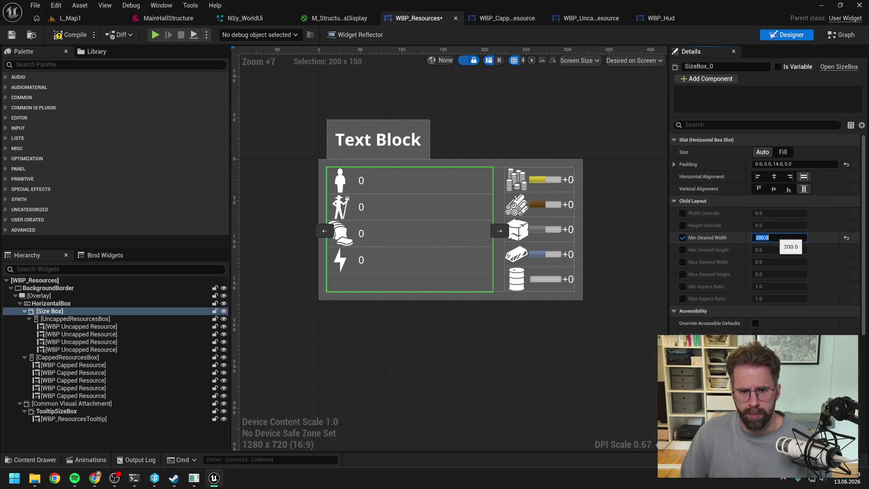
text(00)
key(Return)
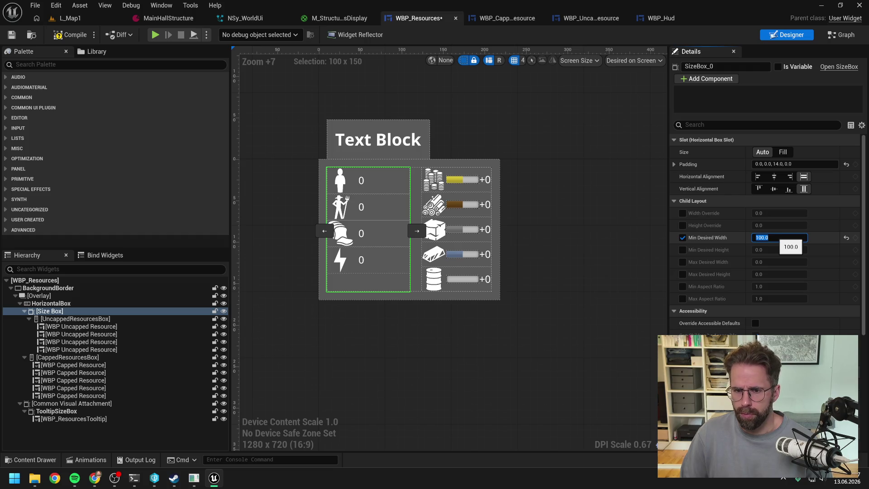
click(84, 358)
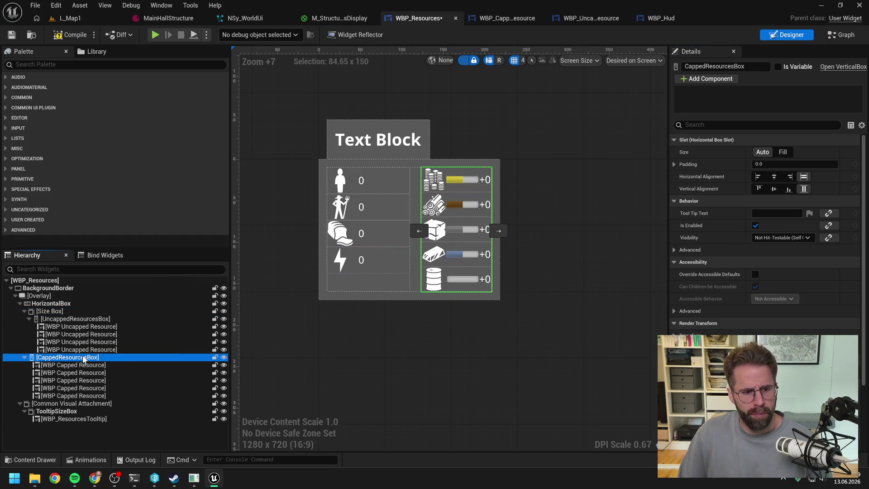
Wrap CappedResourcesBox in its own Size Box.
right_click(83, 358)
mouse_move(117, 307)
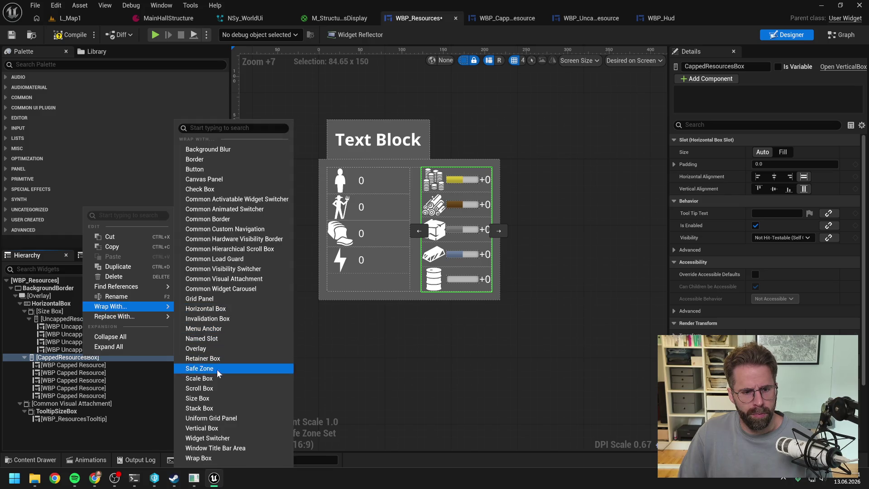
click(210, 399)
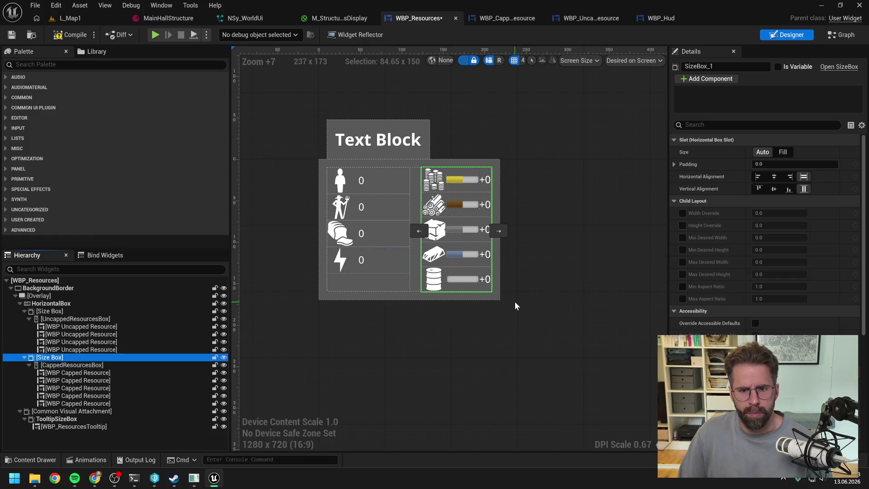
Set SizeBox_0's Min Desired Width to 80 and SizeBox_1's to 100.
click(64, 311)
click(780, 237)
text(80)
key(Return)
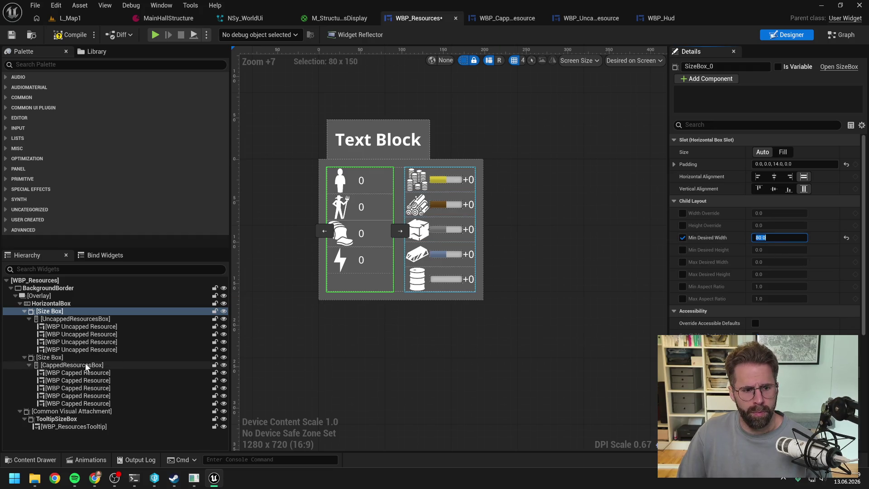
click(59, 358)
click(683, 238)
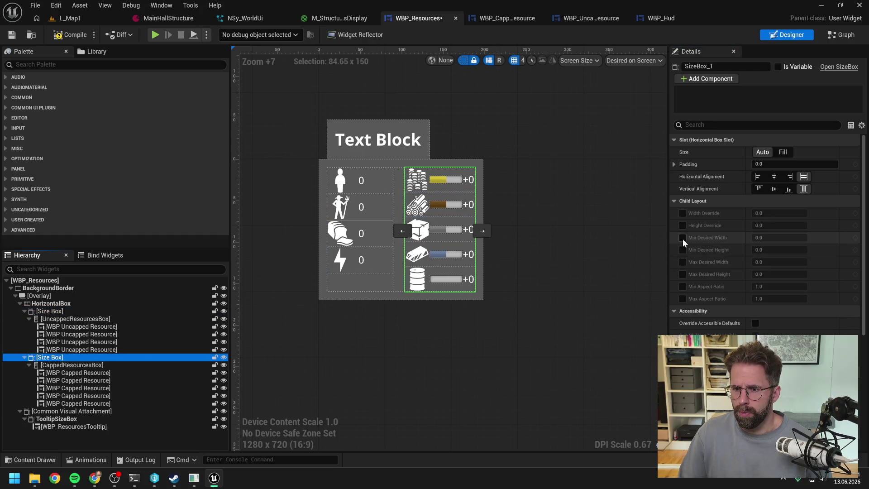
click(785, 238)
text(100)
key(Return)
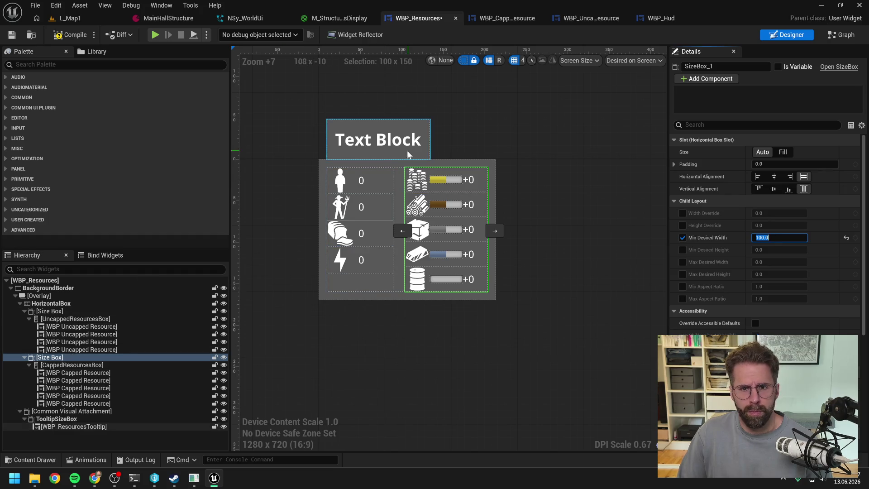
Compare the Image widgets in WBP_CappedResource and WBP_UncappedResource.
click(502, 18)
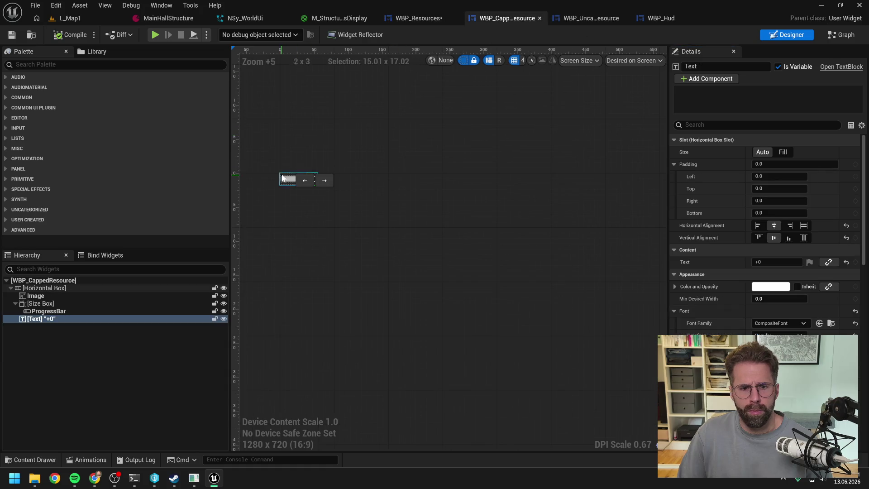
click(580, 17)
click(89, 297)
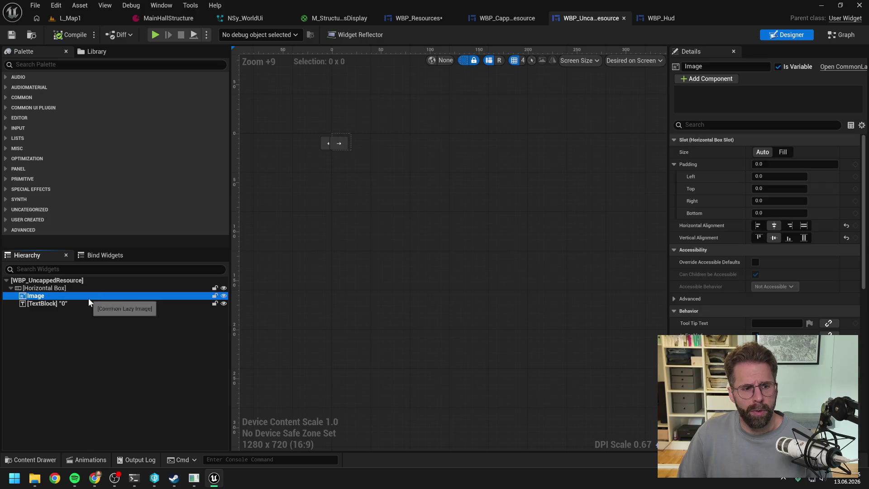
click(503, 18)
scroll(273, 186, up, 4)
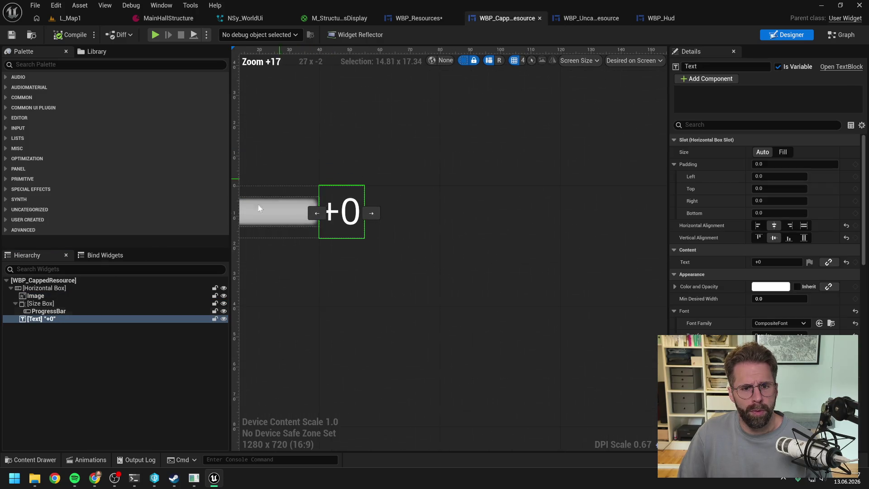
click(65, 296)
drag(320, 269, 509, 270)
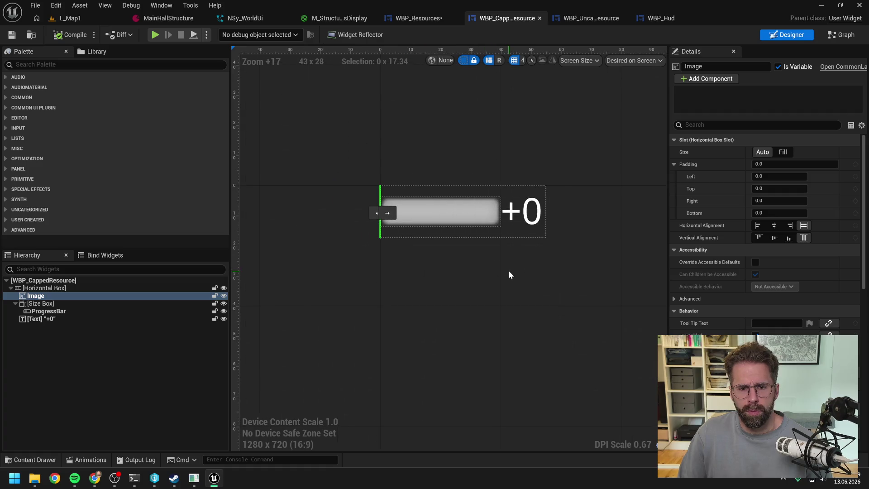
In WBP_CappedResource's graph, set the Resource variable's default value to Gold.
click(841, 35)
click(76, 189)
click(121, 310)
click(122, 310)
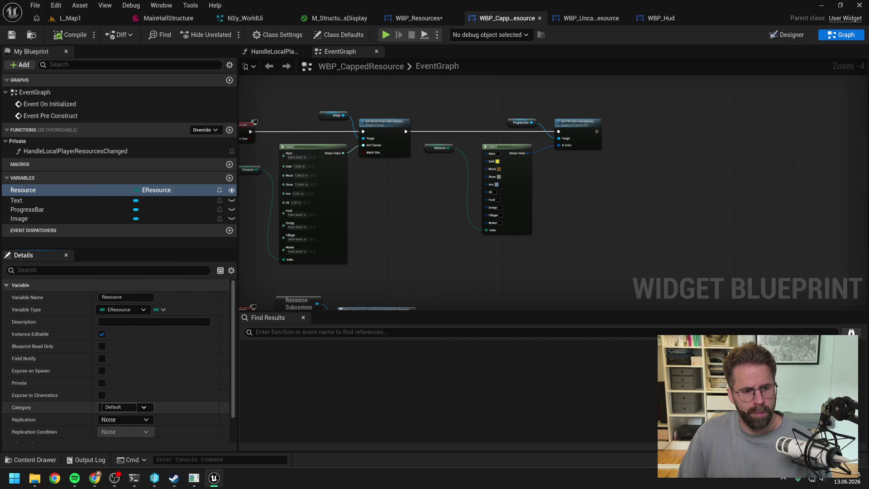
scroll(141, 320, down, 3)
click(130, 437)
click(115, 360)
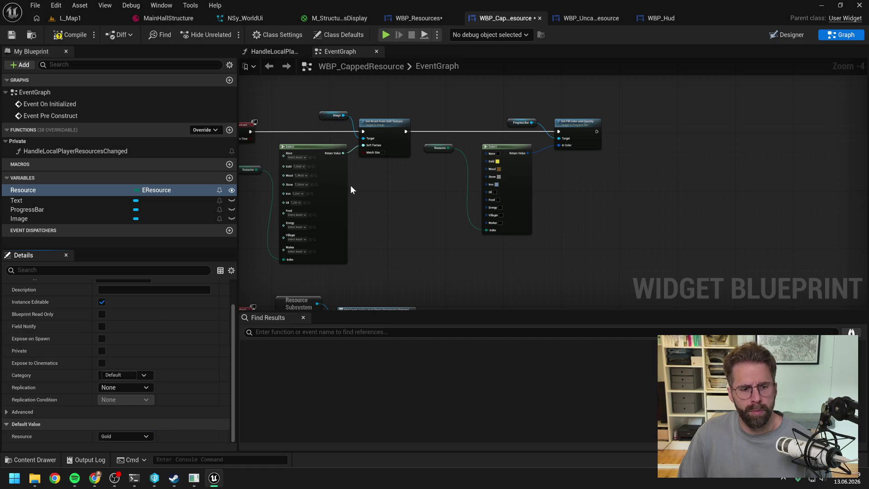
click(589, 18)
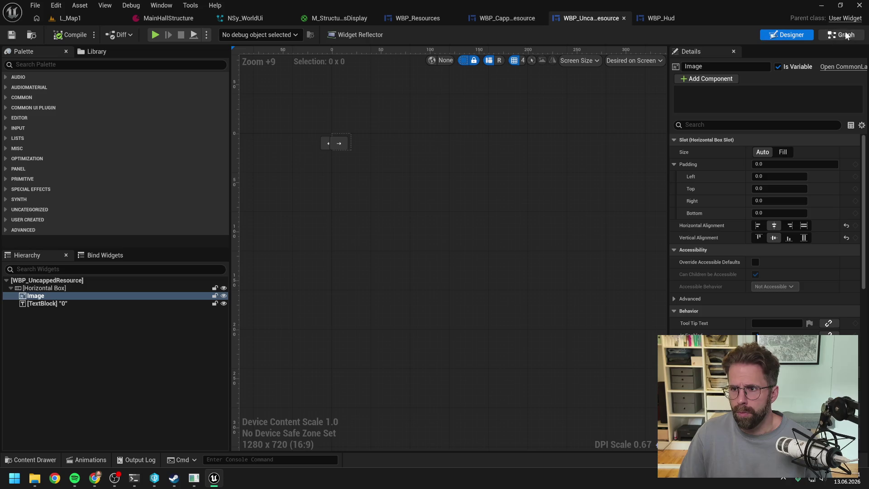
Set WBP_UncappedResource's Resource default to Gold, replacing an accidental Wood, and compile.
click(846, 36)
click(109, 202)
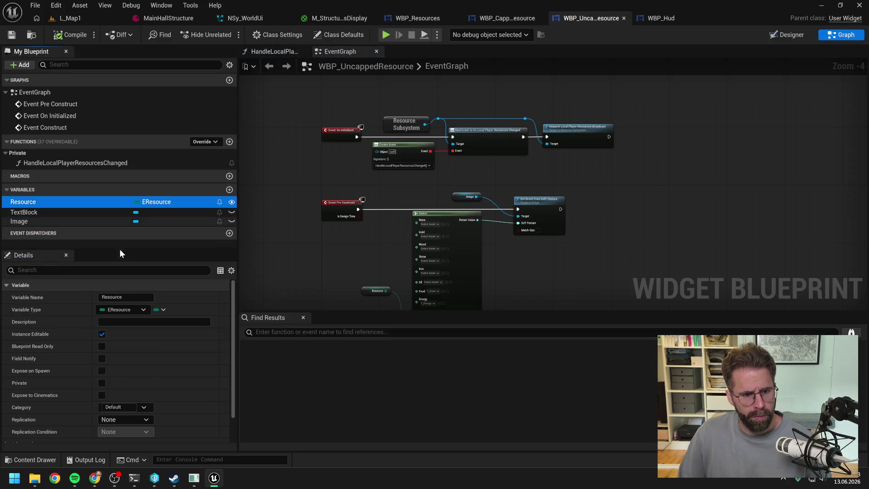
scroll(135, 417, down, 2)
click(134, 436)
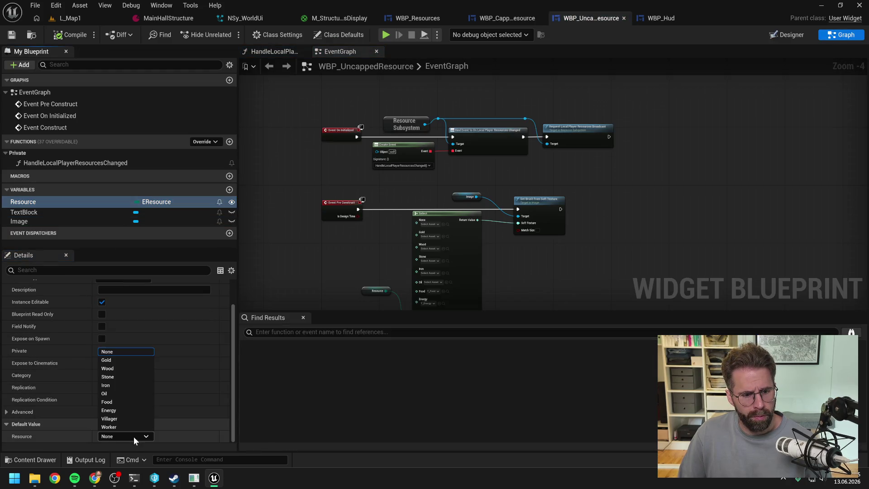
click(113, 368)
click(124, 434)
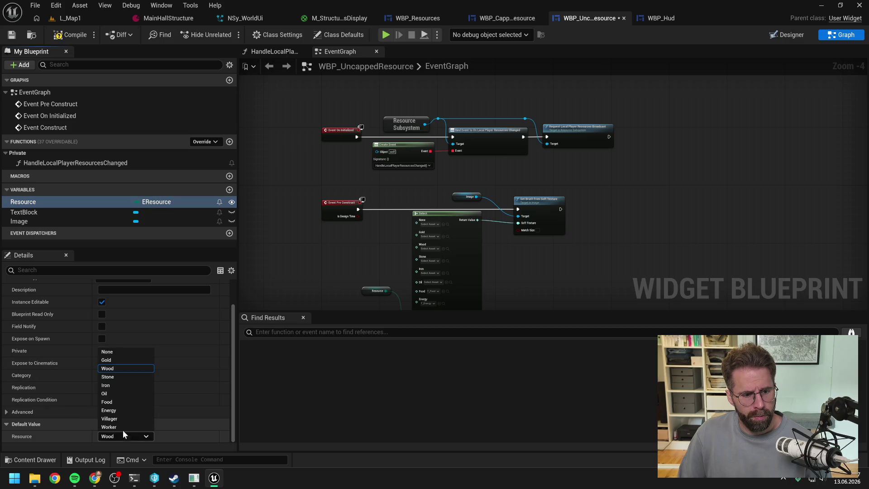
click(107, 360)
click(70, 35)
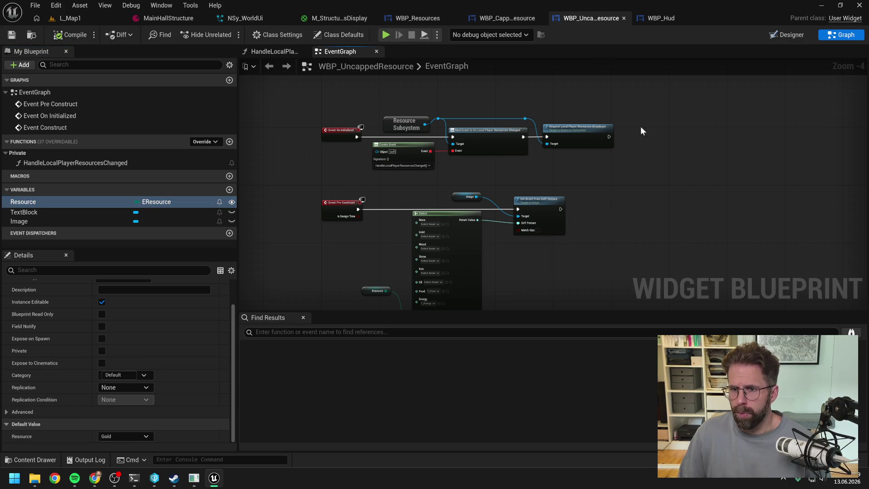
click(500, 18)
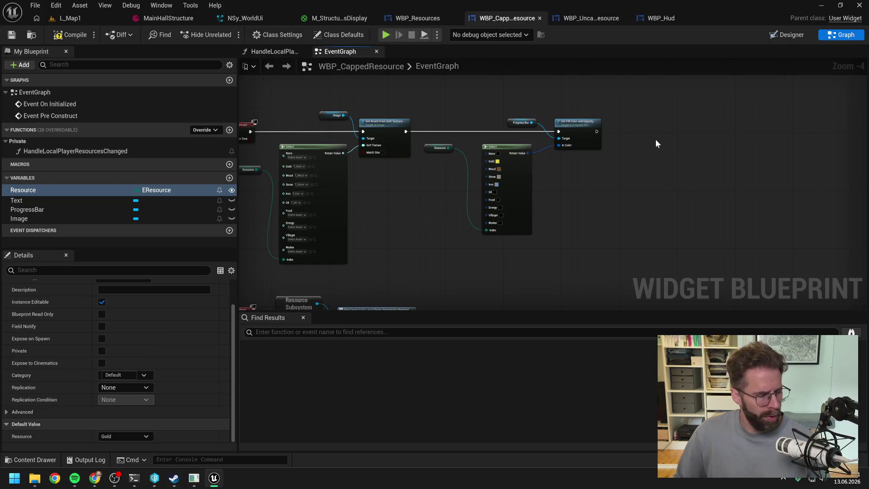
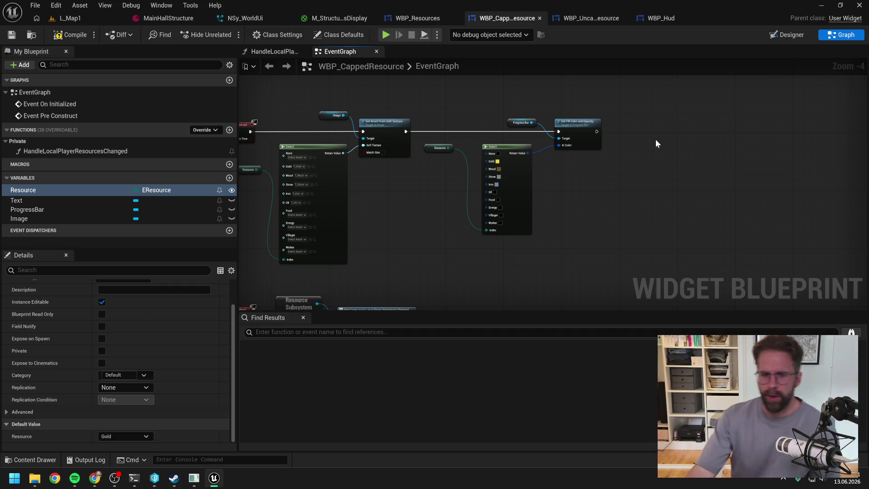
Switch to the Resource System terminal and read through Claude's capped-resource bug analysis down to the recap.
key(alt+Tab)
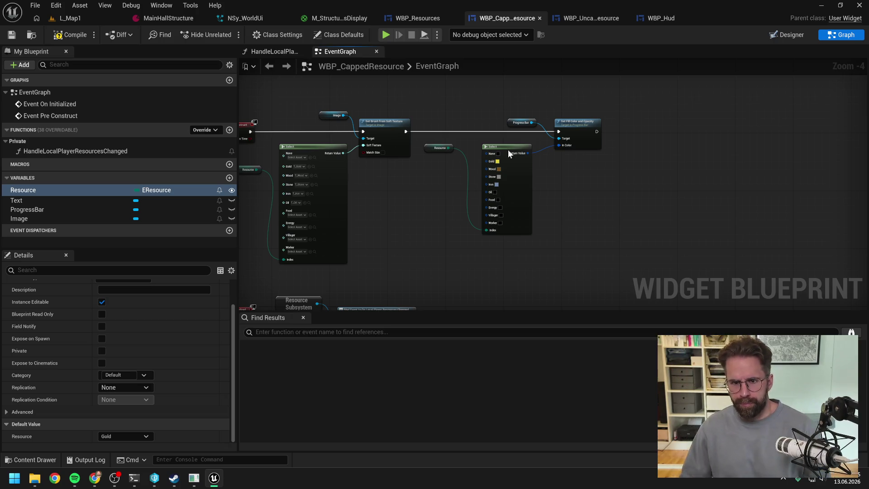
click(134, 478)
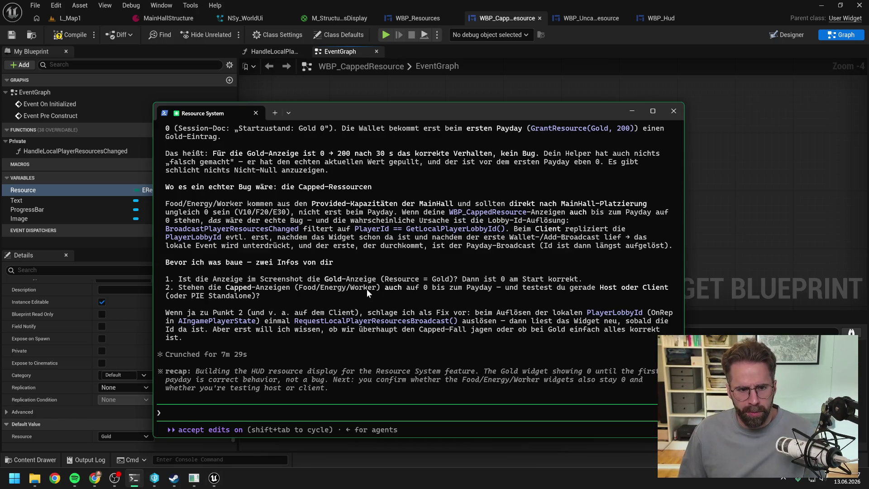
scroll(402, 262, up, 2)
scroll(401, 263, up, 4)
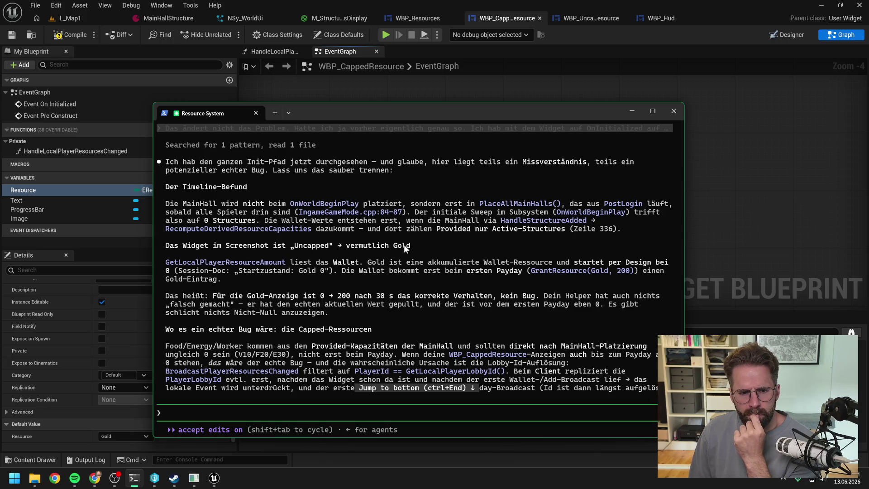
scroll(442, 226, down, 1)
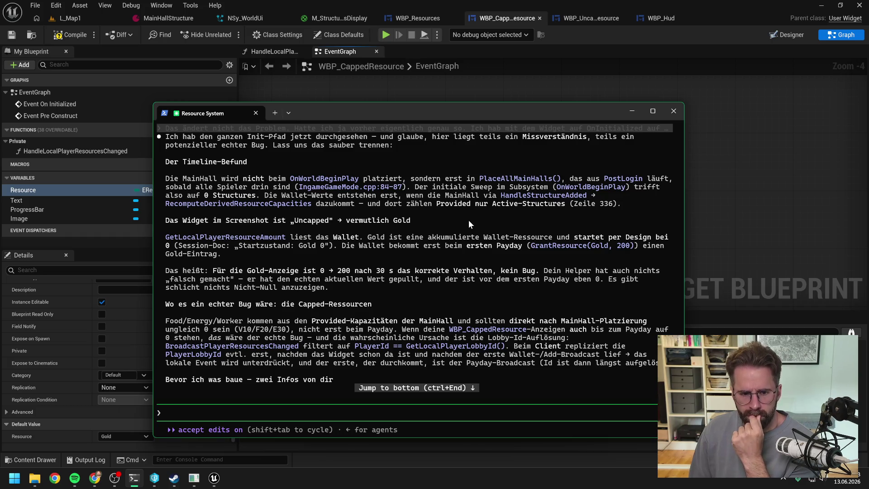
scroll(469, 220, down, 5)
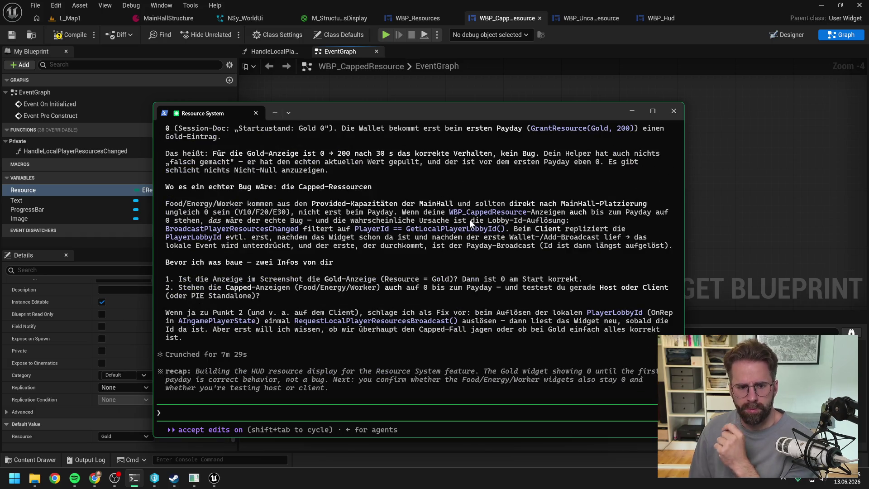
Reply that capped Villager, Worker, Food and Energy show on the server but stay 0 on the client.
text(es geht um die capped)
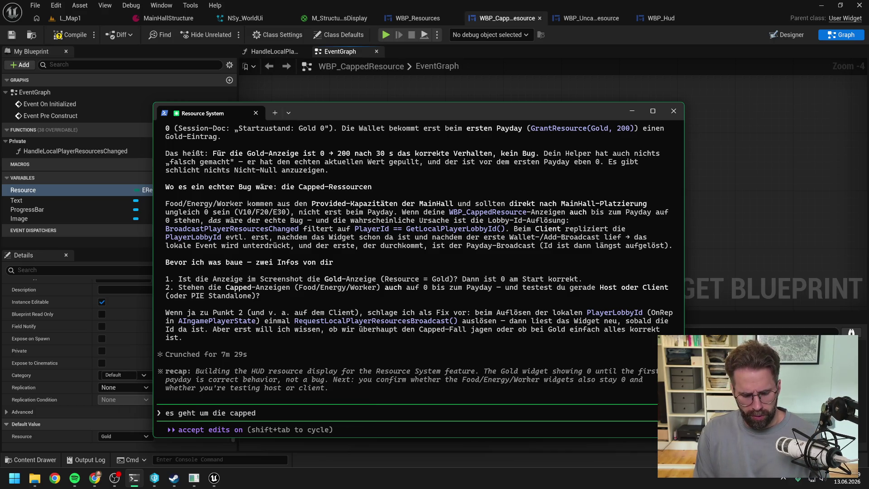
text( Resources also)
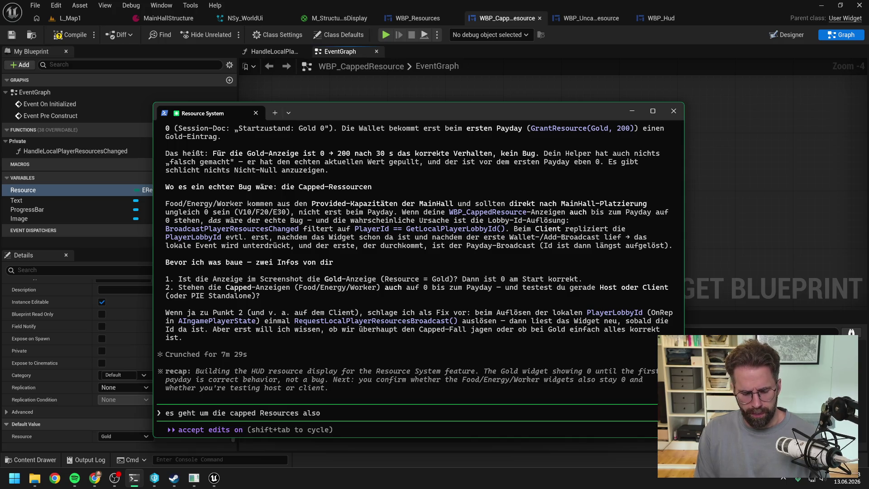
text( Villager, WOrk)
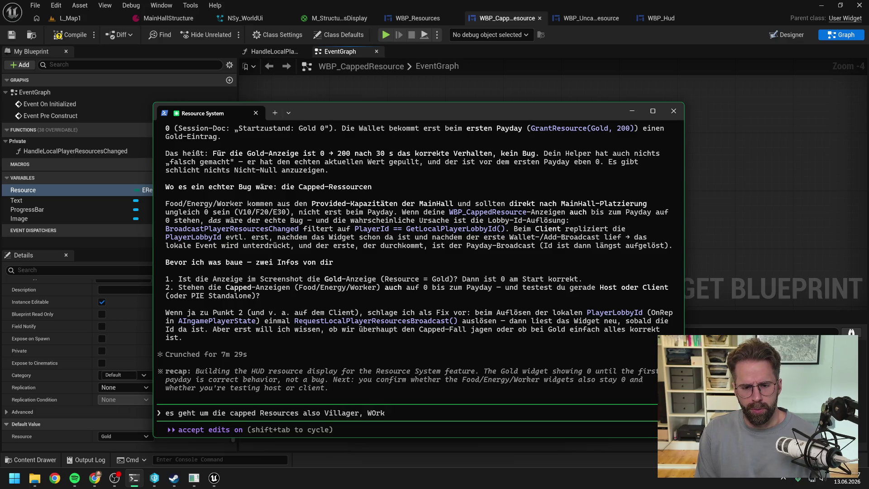
key(BackSpace)
key(BackSpace)
text(ker)
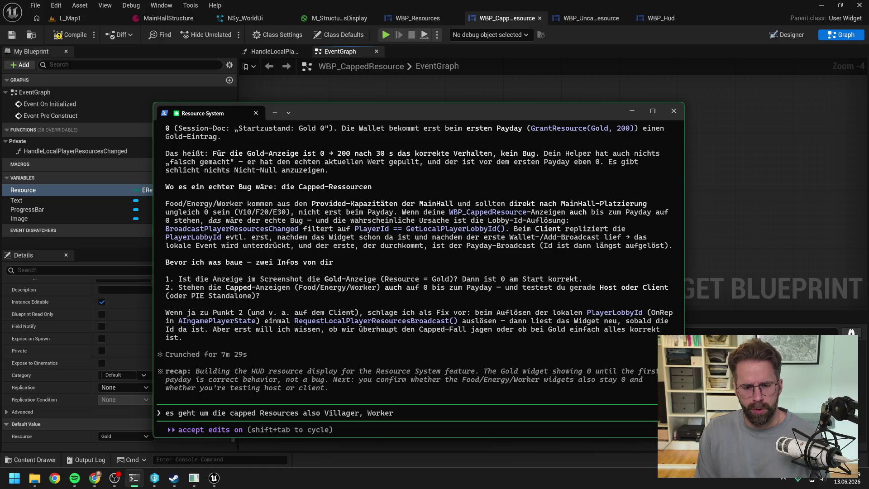
text(, Food und Energy.)
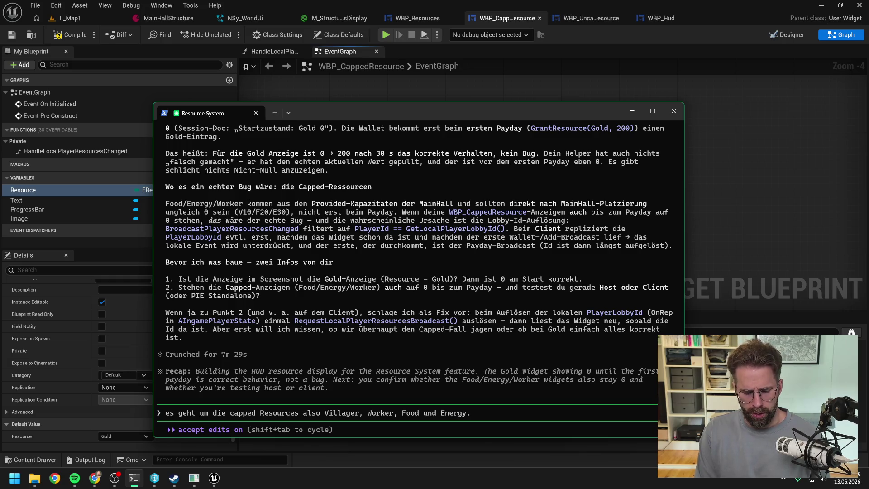
text( Auf dem Ser)
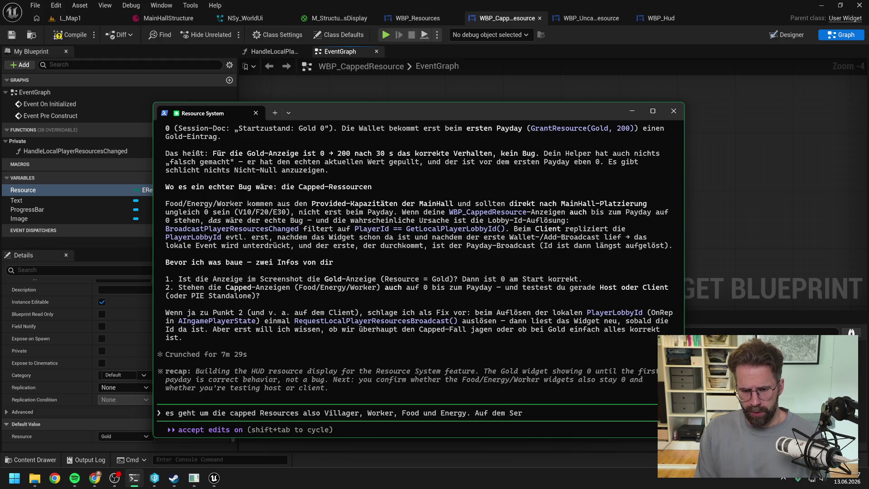
text(ver werden sie dir)
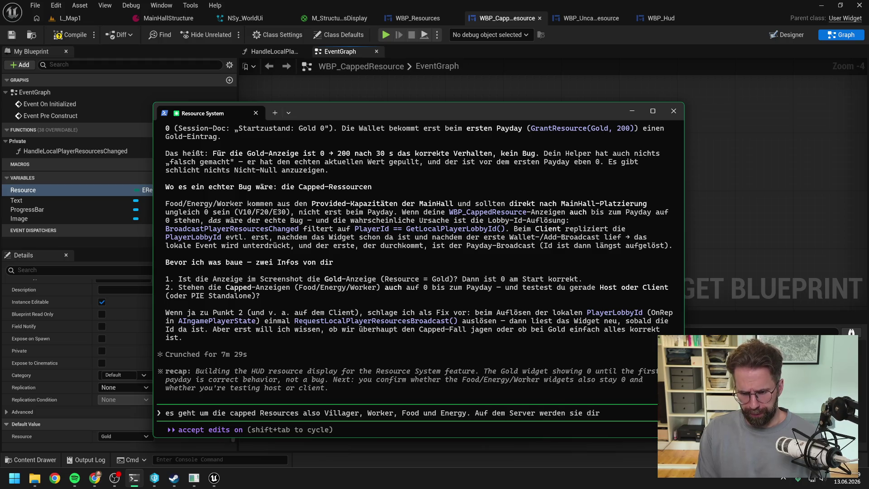
text(ekt angezeigt)
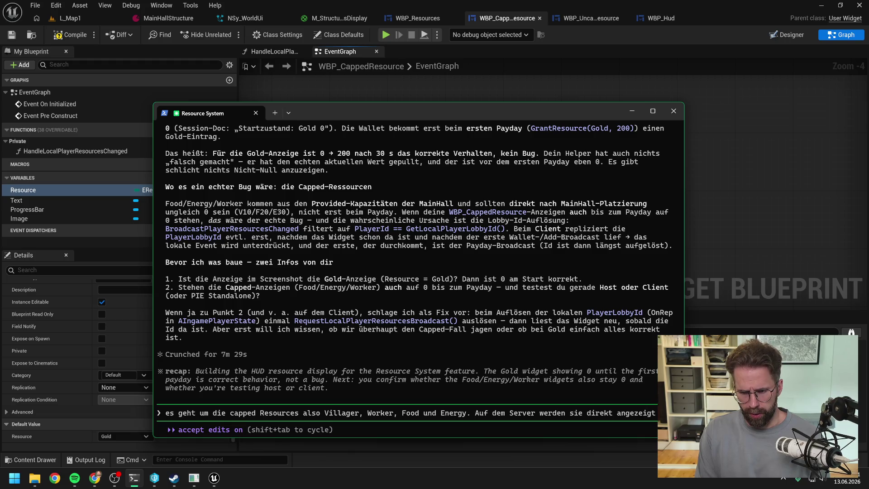
text(. Im Client)
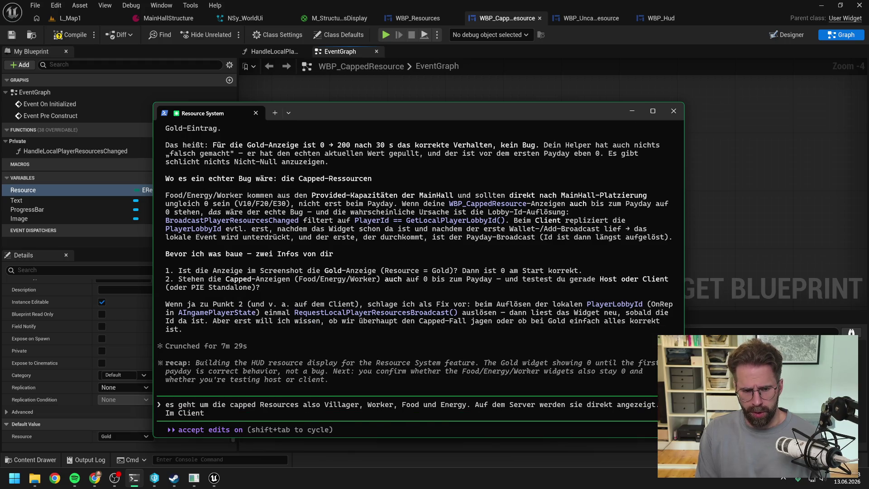
text( bleiben sie auf 0.)
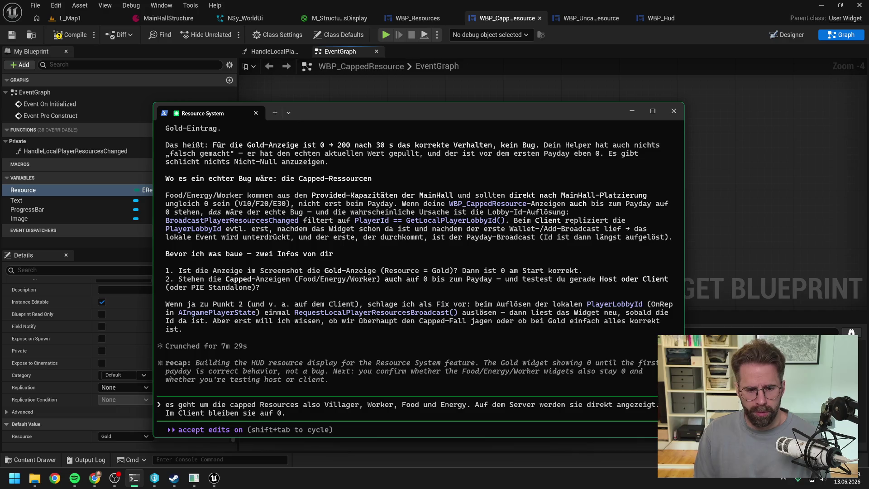
key(BackSpace)
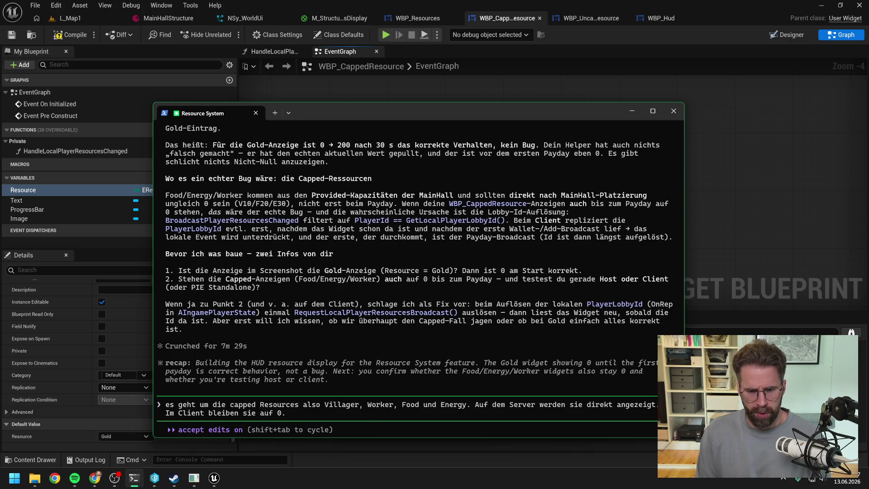
Add that they only update at the first payday, with no ResourcesChanged arriving before it.
text( Ers)
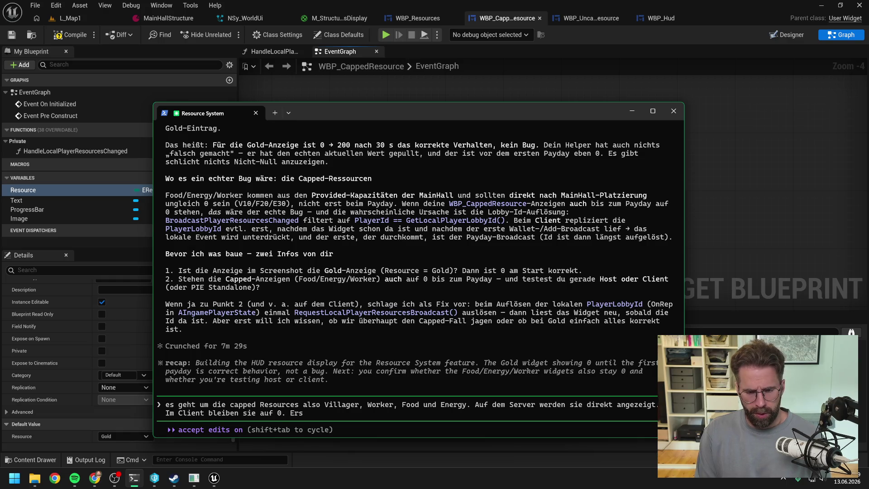
text(t mit dem)
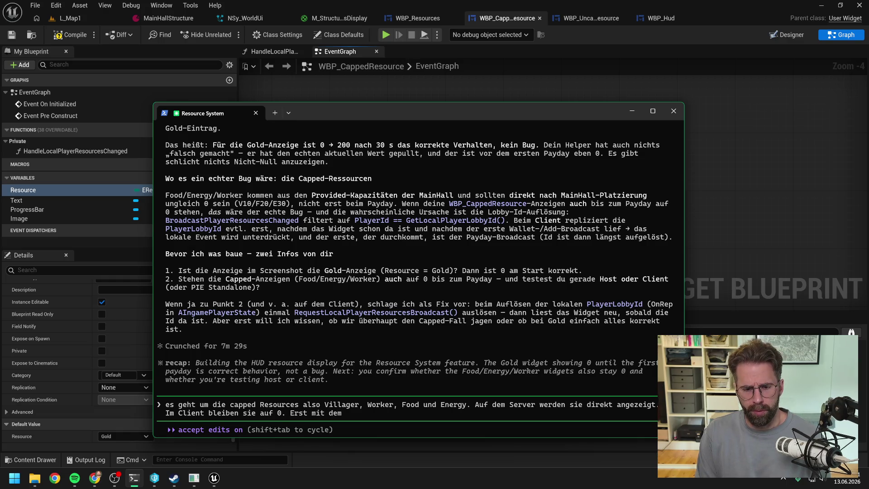
text( ersten Payday wer)
text(den si)
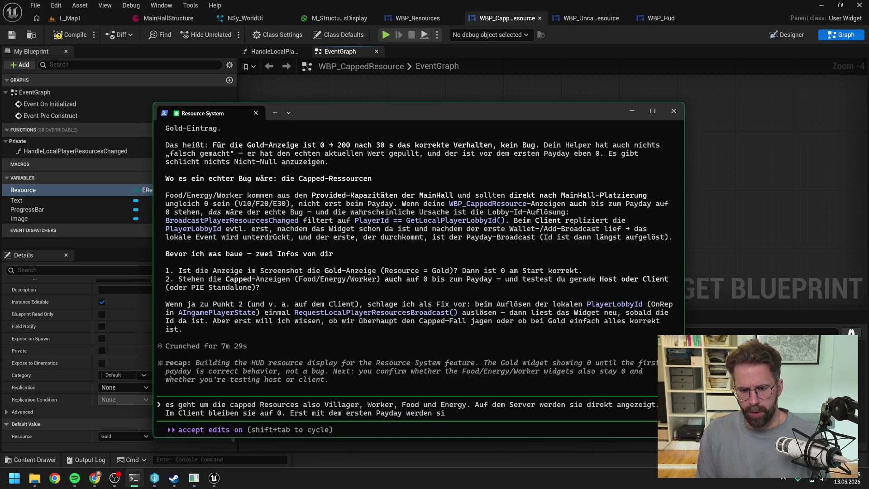
text(e aktualisiert.)
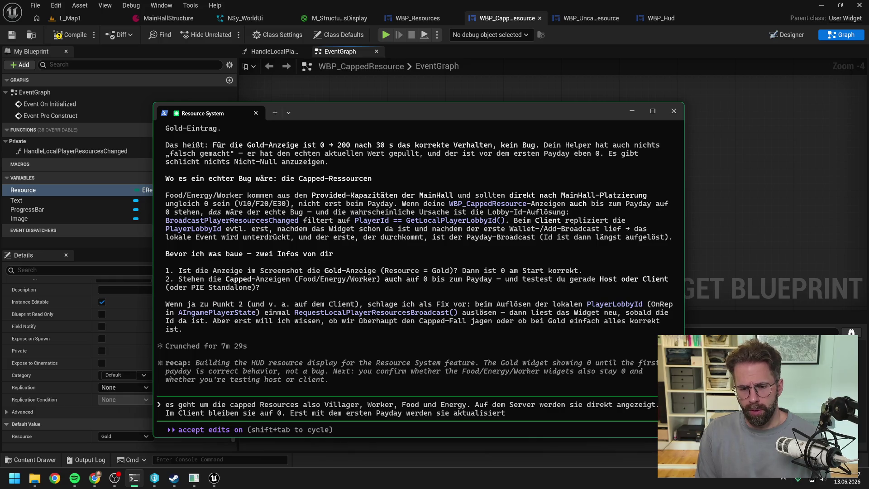
text( Das heißt)
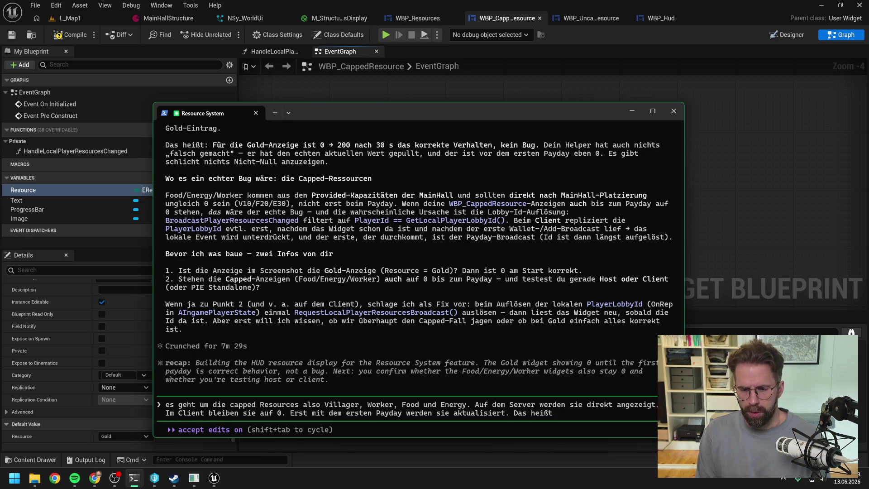
text( in dem o)
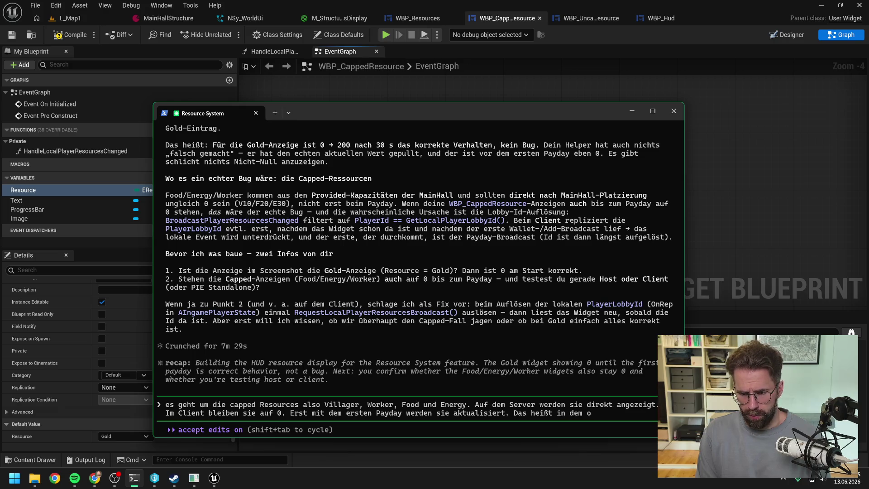
key(BackSpace)
text(Moment, wo ich i)
text(m Widg)
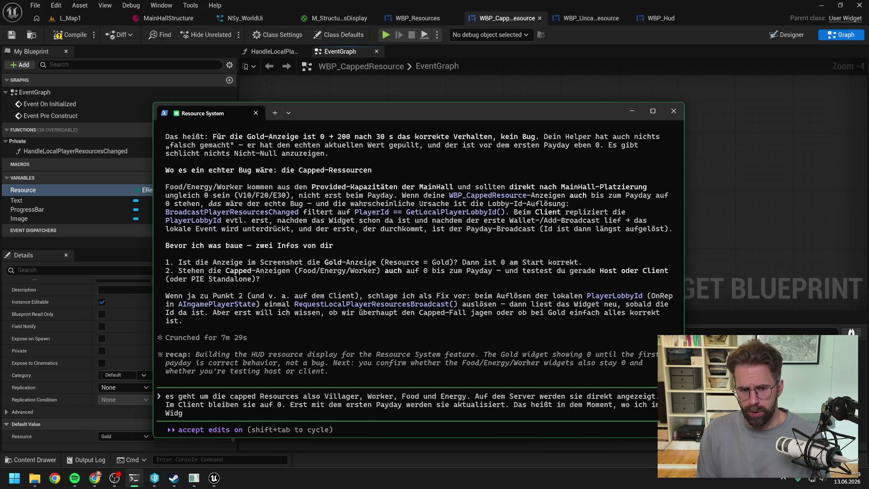
text(et mir die Resources hole)
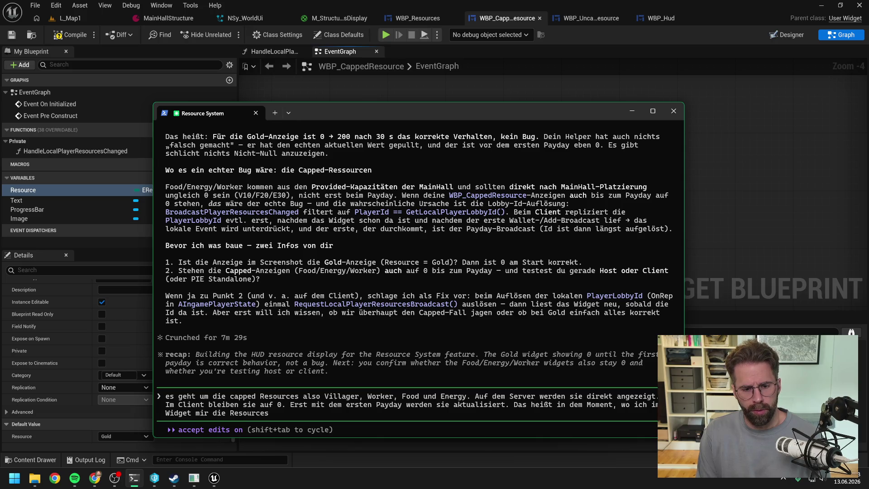
text( um zu in)
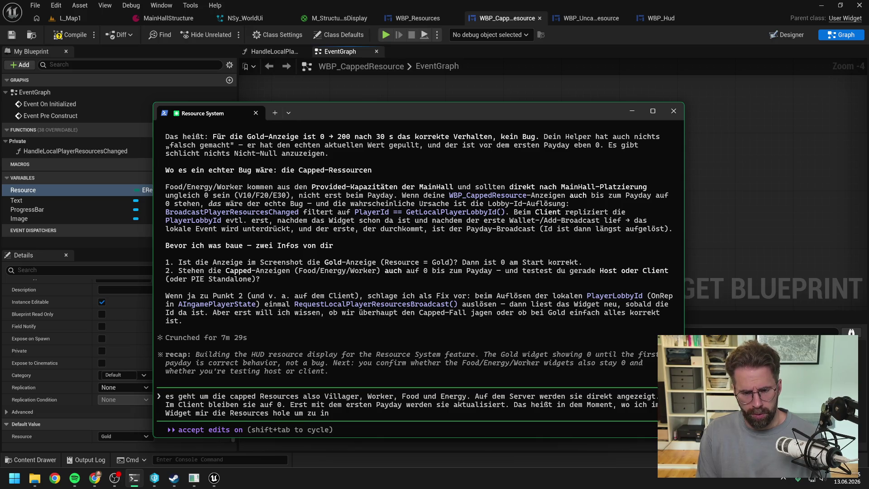
text(itialisieren, sind sie für den Client a)
key(BackSpace)
text(noch auf 0.)
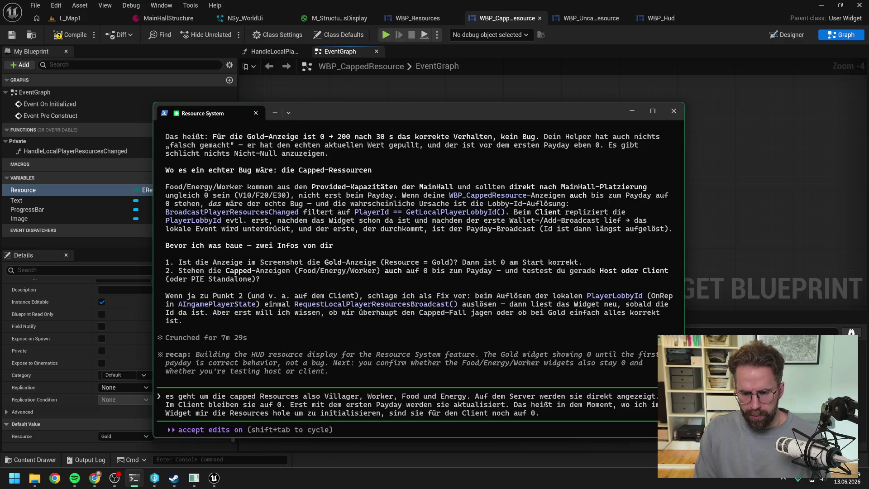
text( Vor dem ersten)
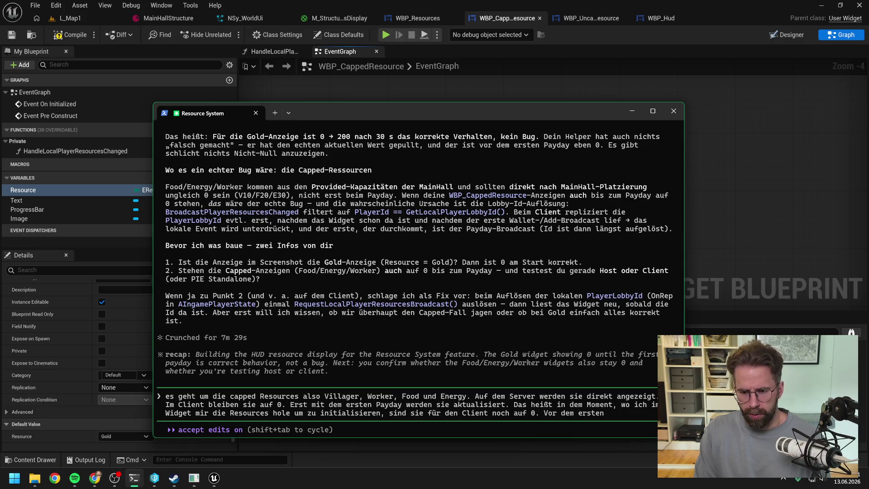
text( Payx)
text(y kommt)
text( kein)
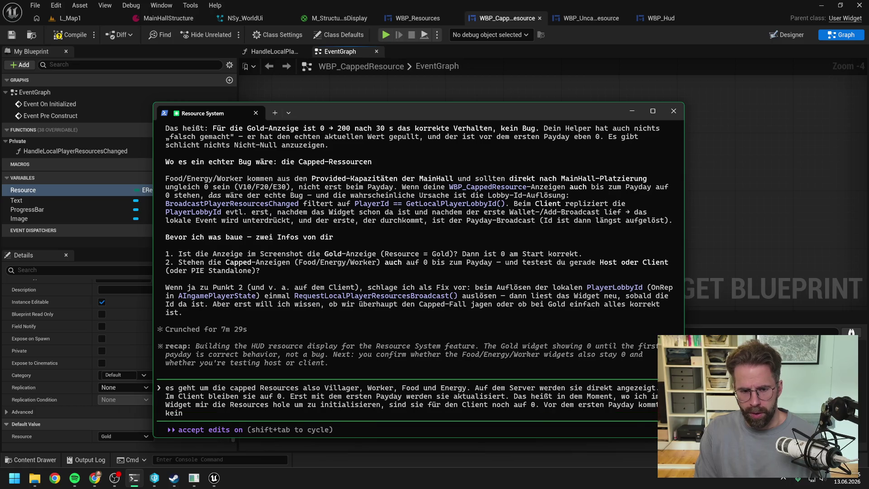
text( weiteres)
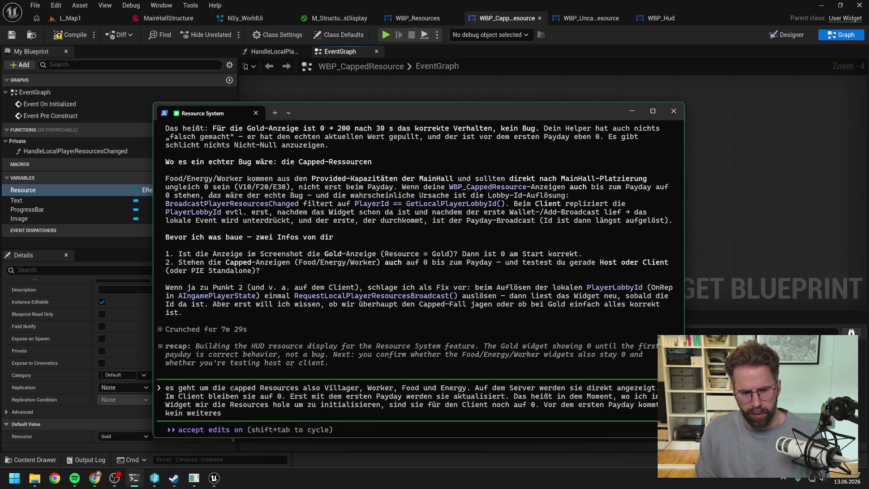
text( ResourcesChanged rein)
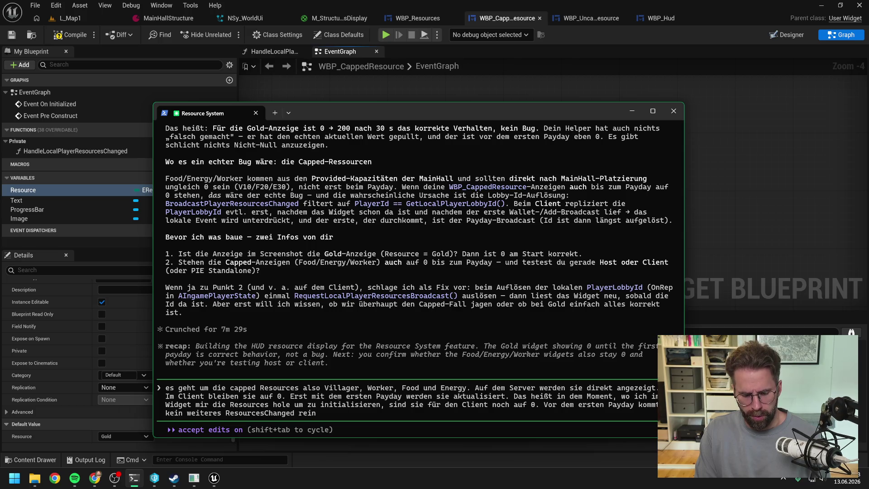
click(725, 168)
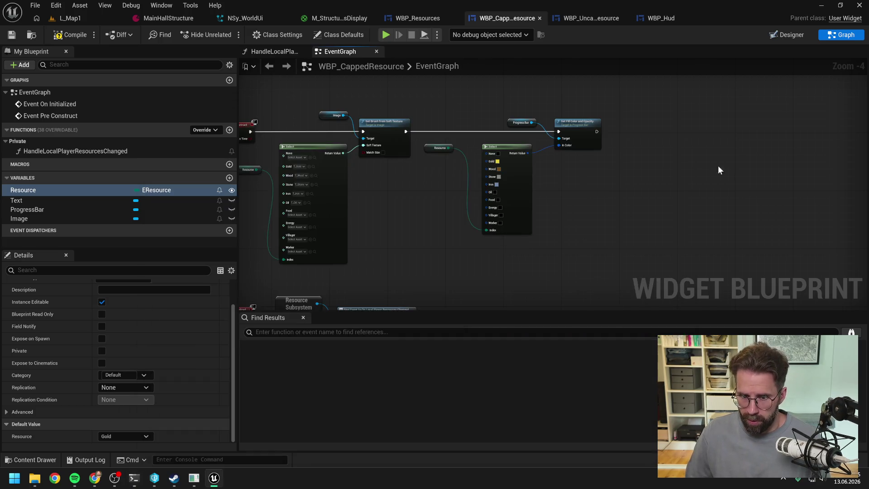
Compile WBP_CappedResource and check the debug object list without picking an instance.
click(85, 34)
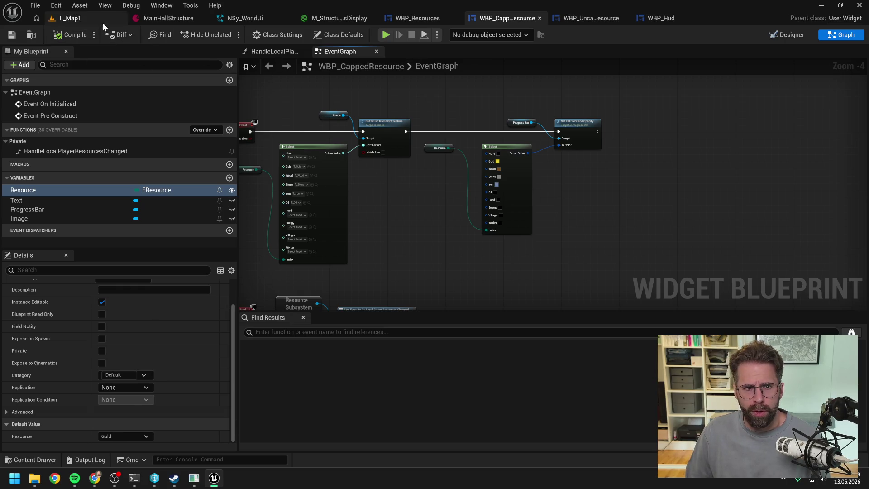
click(465, 34)
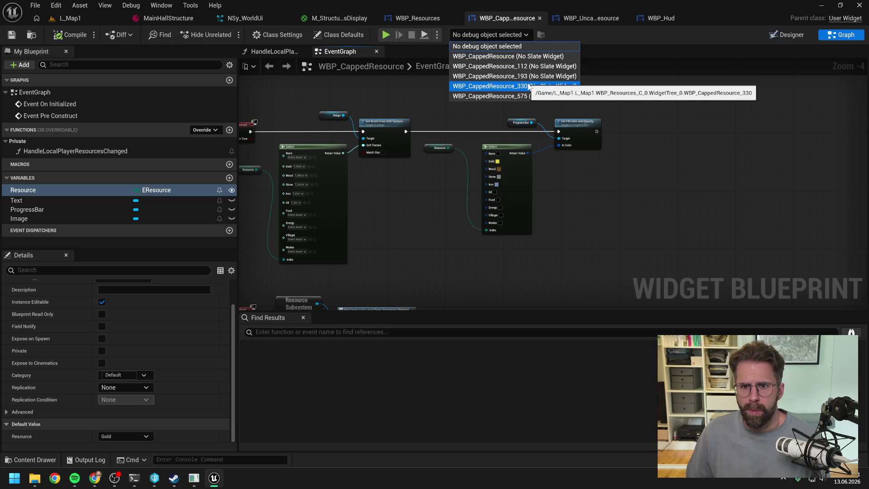
click(403, 98)
click(134, 478)
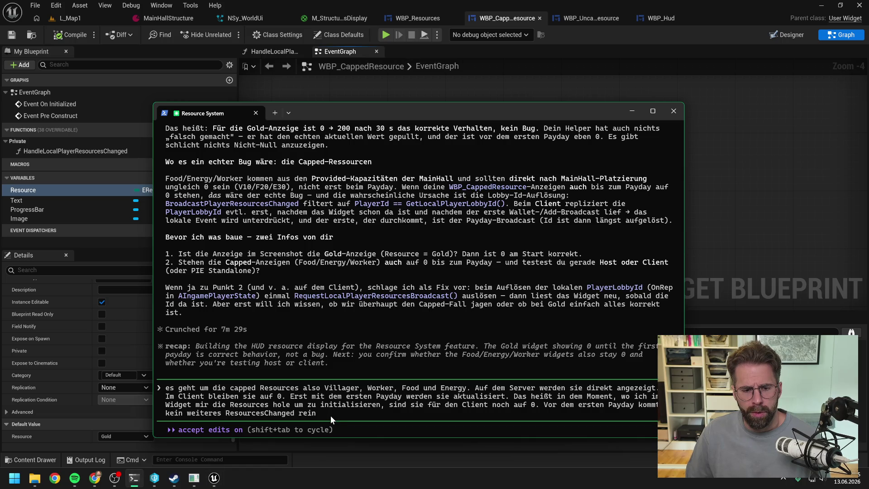
End the draft reply with 'rein bzw.' and frame the whole WBP_CappedResource event graph.
key(BackSpace)
key(BackSpace)
key(BackSpace)
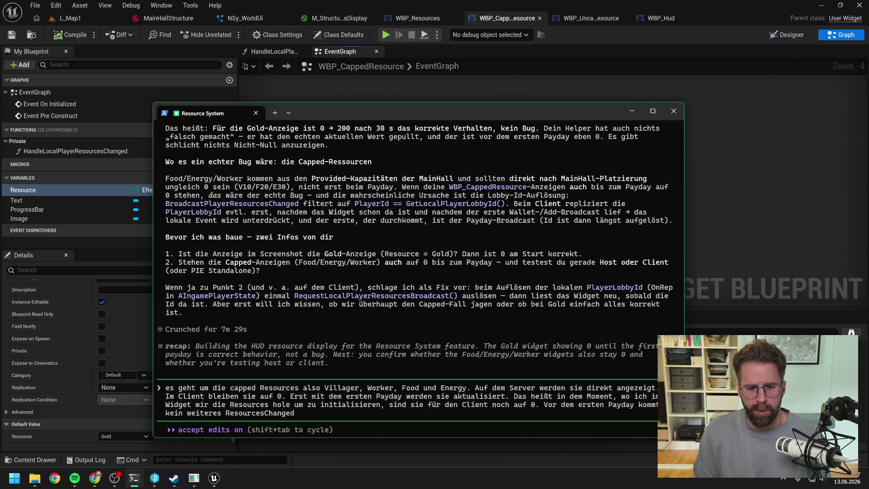
text(rein bzw.)
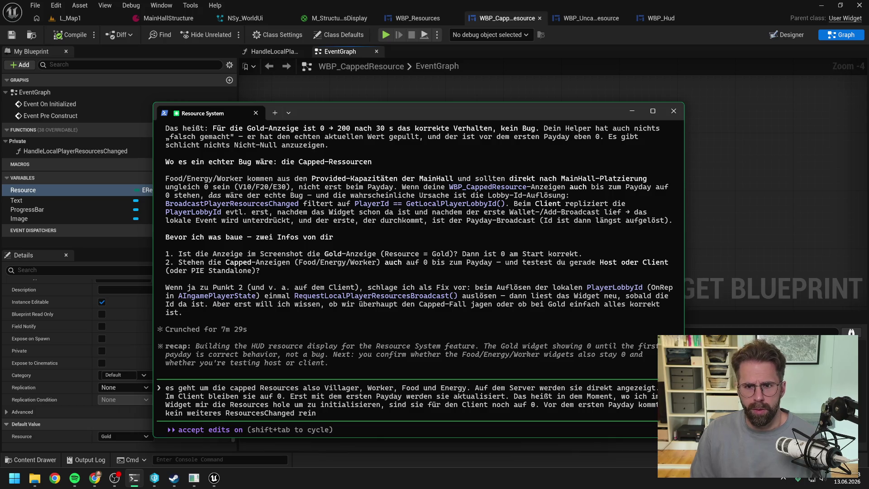
click(791, 185)
key(Home)
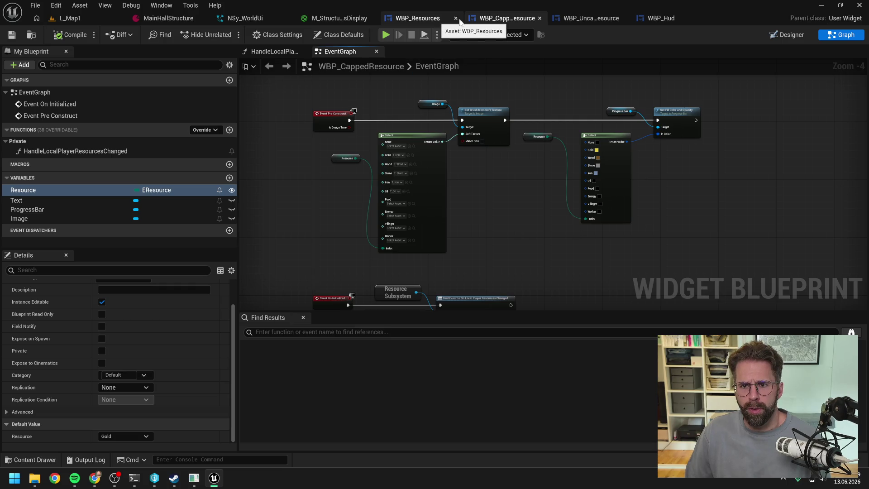
Delete WBP_UncappedResource's Request Local Player Resources Broadcast node and knot, and wire Resource Subsystem into the bind Target.
click(588, 18)
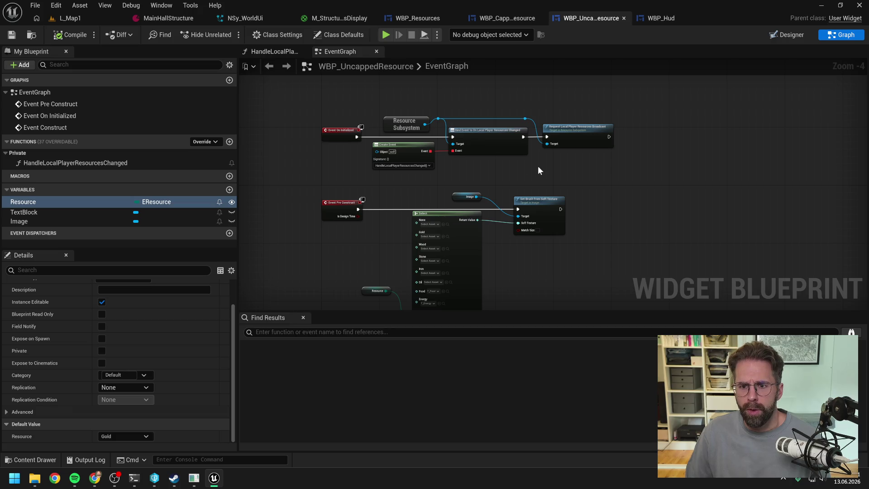
scroll(507, 104, up, 1)
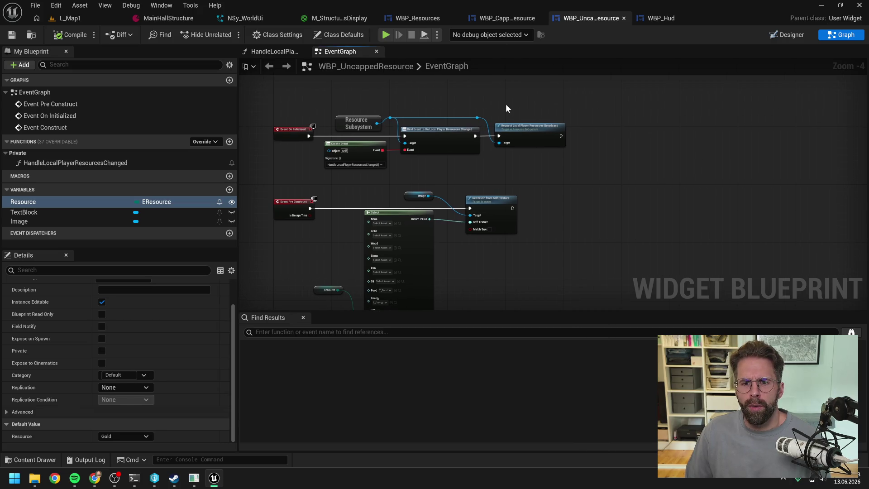
drag(505, 105, 548, 173)
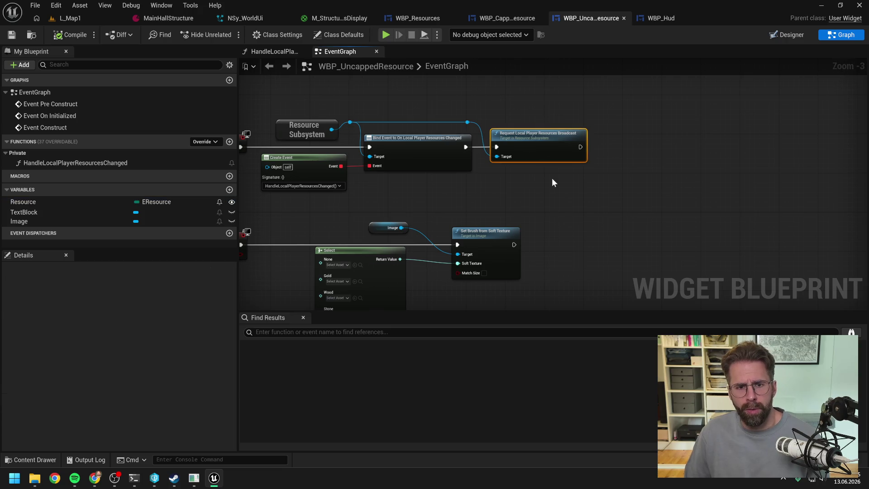
drag(446, 92, 475, 125)
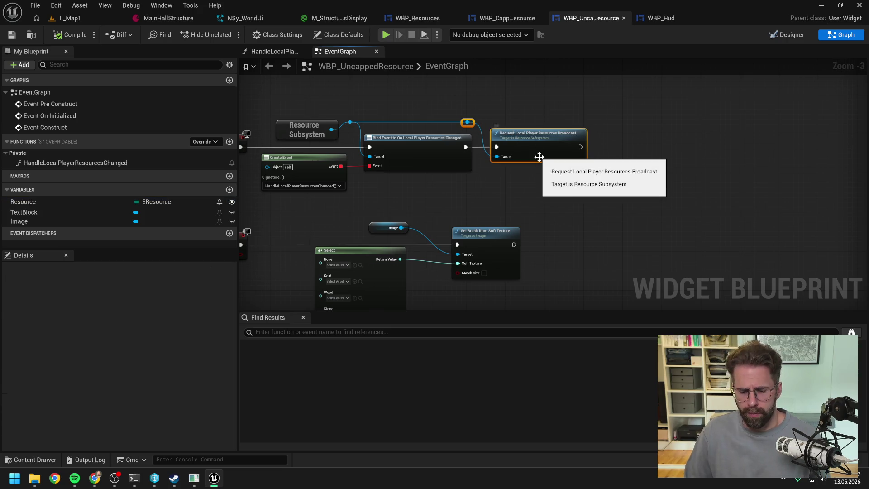
ctrl+click(516, 132)
key(Delete)
drag(335, 131, 370, 156)
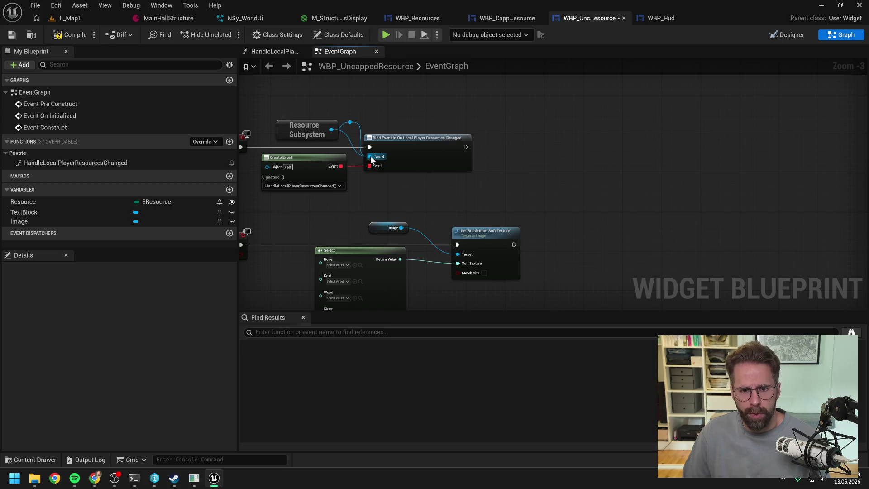
Compile and save WBP_UncappedResource, then run and stop a play test in L_Map1.
key(F7)
key(ctrl+s)
drag(403, 112, 509, 115)
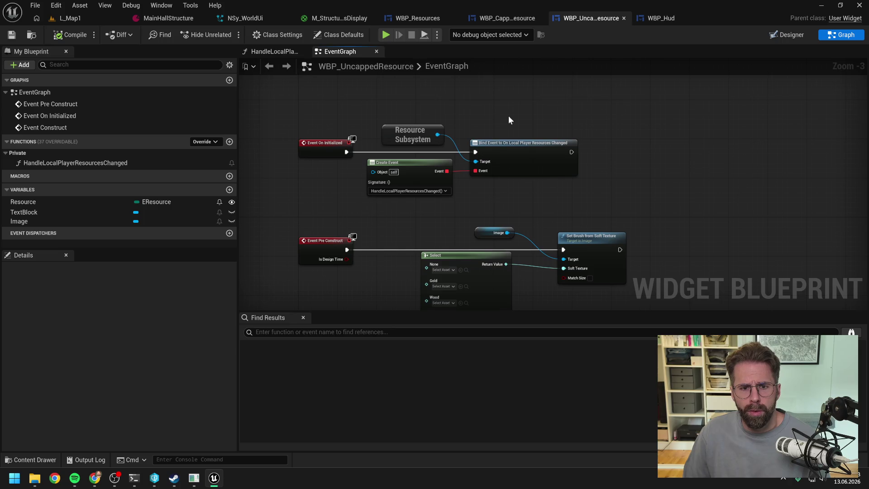
click(85, 16)
click(225, 34)
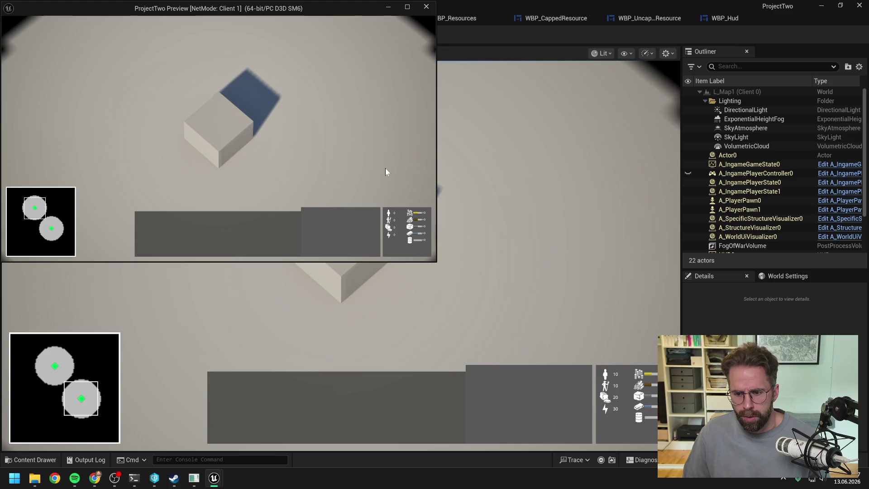
key(Escape)
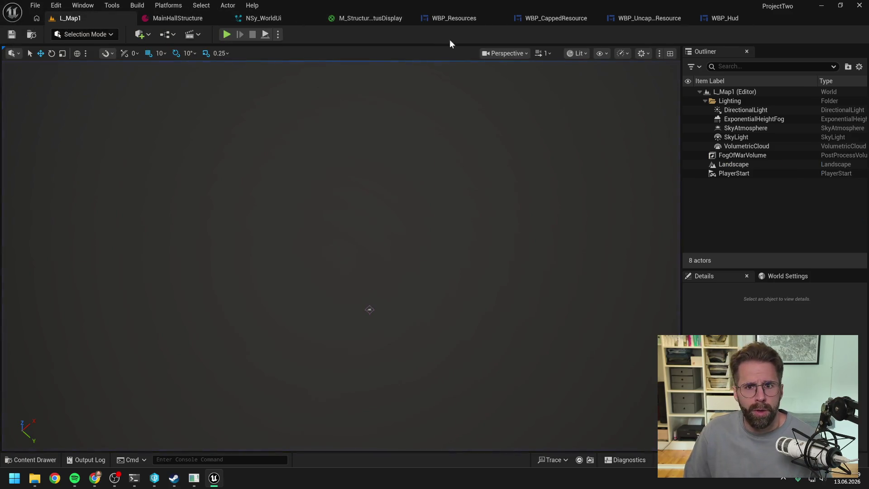
Insert a Print String node before SetText in HandleLocalPlayerResourcesChanged and compile.
click(650, 18)
right_click(443, 143)
text(print)
key(Return)
mouse_move(421, 169)
mouse_down()
mouse_move(446, 154)
mouse_move(635, 176)
mouse_up()
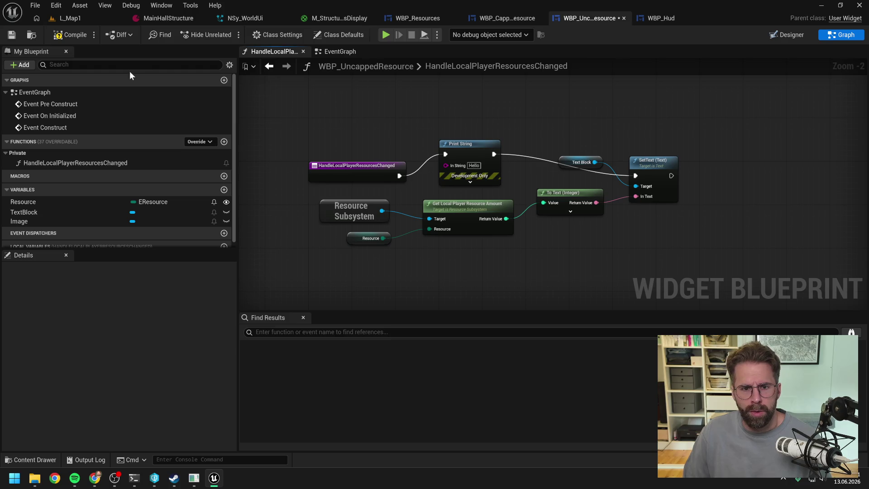
click(70, 35)
Run two client play tests in L_Map1 to check the Print String output, then return to WBP_UncappedResource.
click(77, 19)
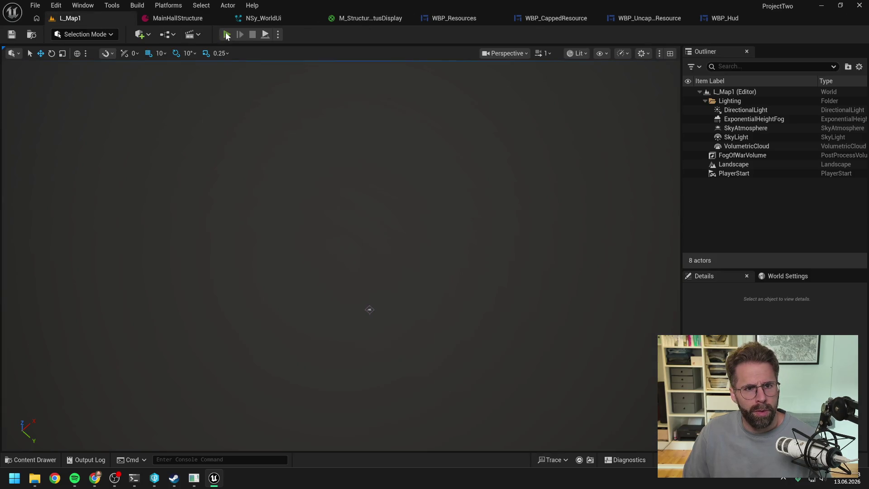
click(227, 35)
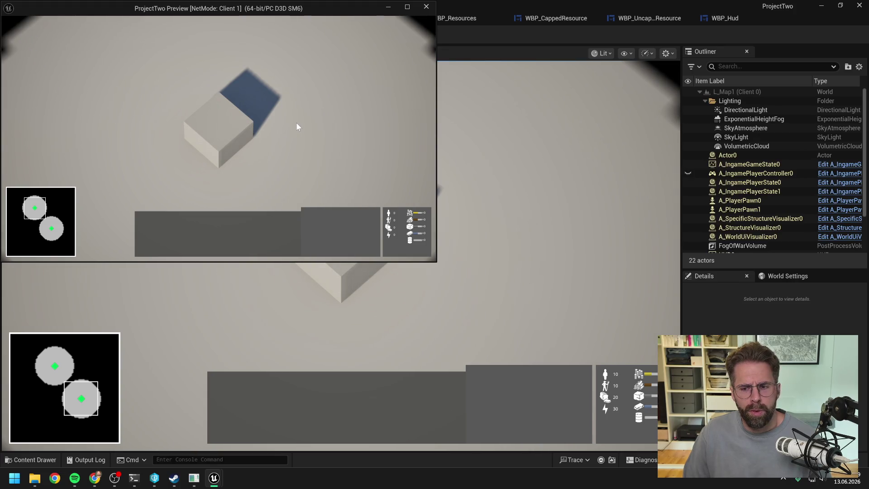
scroll(296, 122, down, 1)
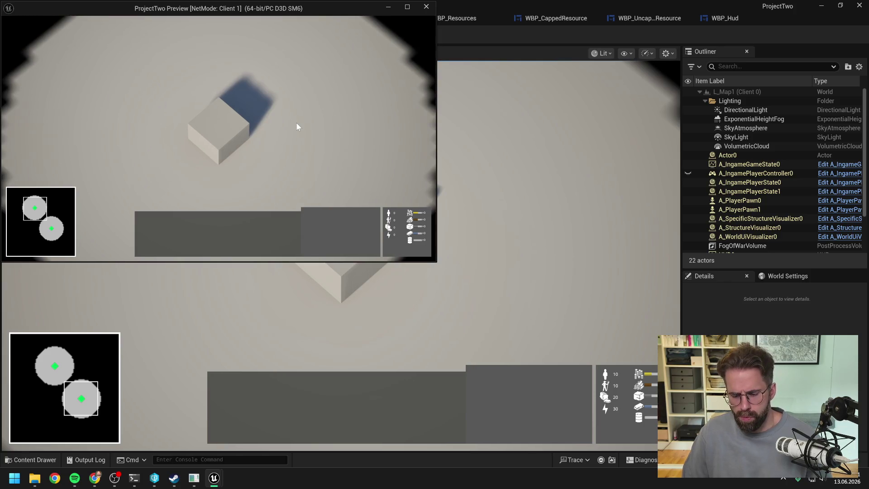
key(Escape)
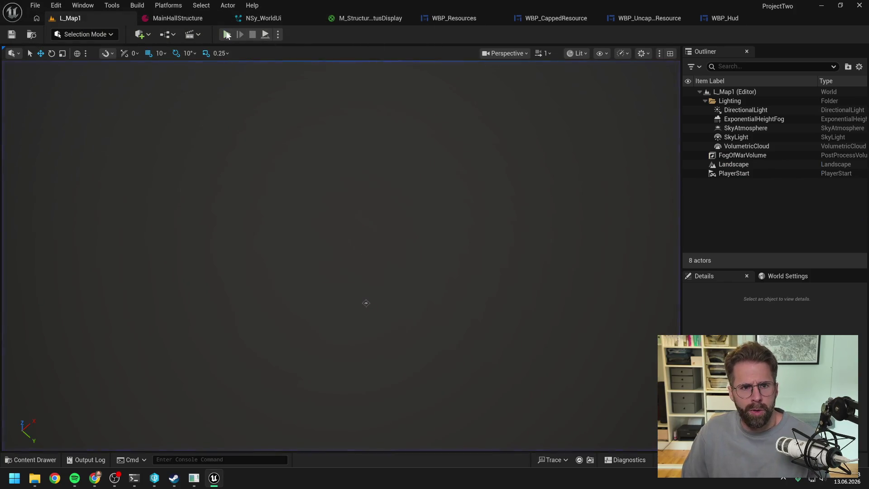
key(alt+p)
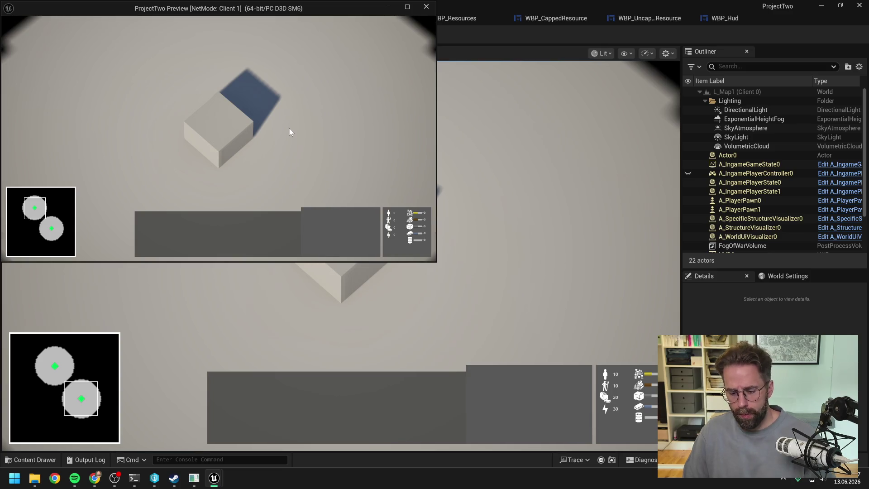
key(Escape)
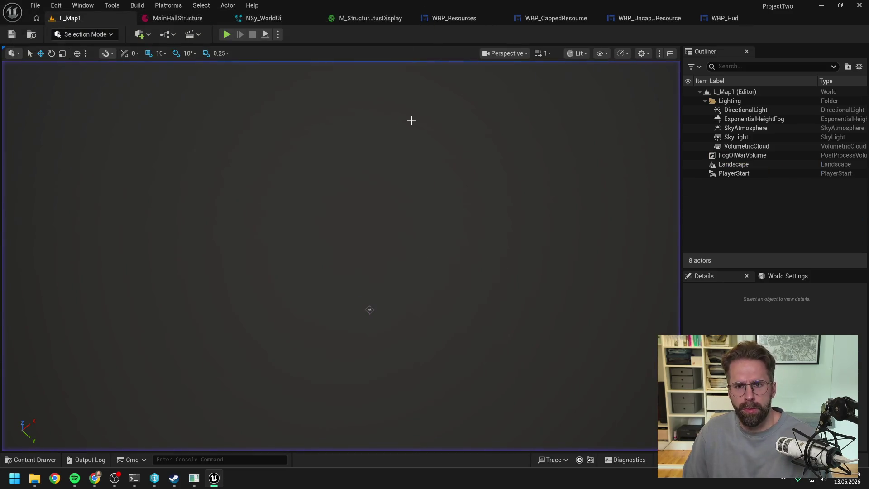
click(656, 18)
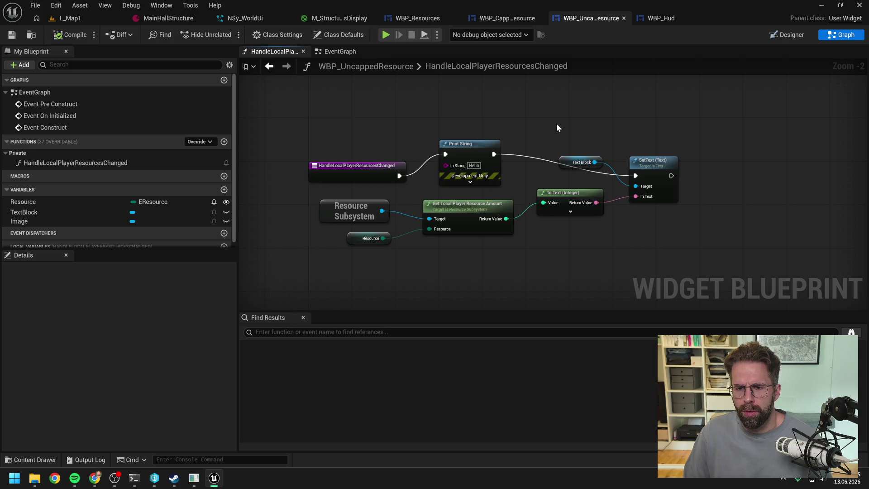
Feed the ToText Return Value into Print String's In String, compile, and run a client play test.
mouse_move(505, 219)
mouse_down()
mouse_move(589, 200)
mouse_move(447, 165)
mouse_up()
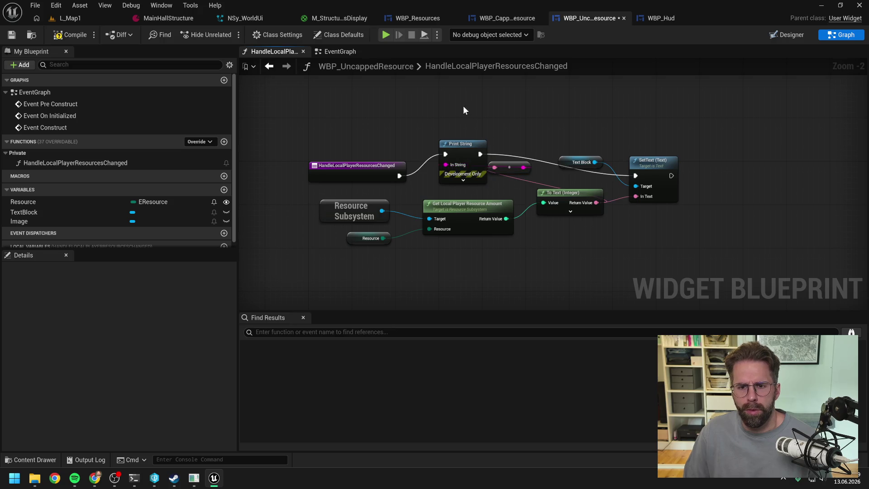
click(67, 35)
click(72, 17)
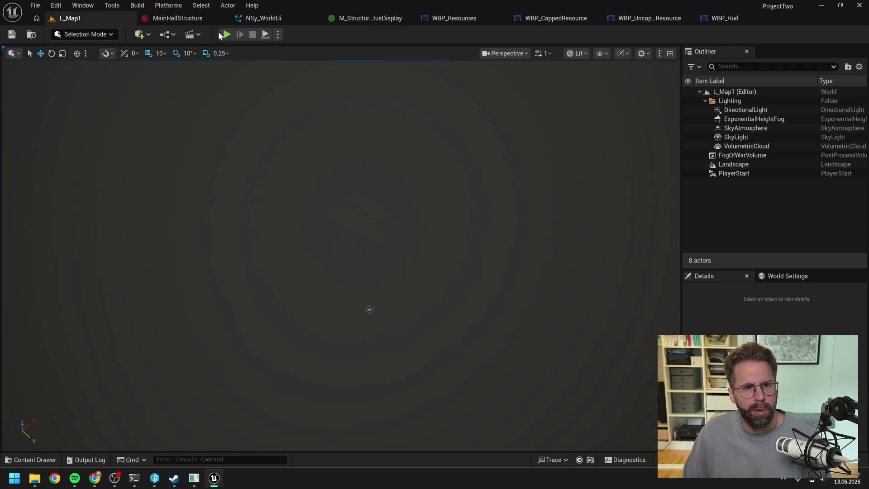
click(226, 34)
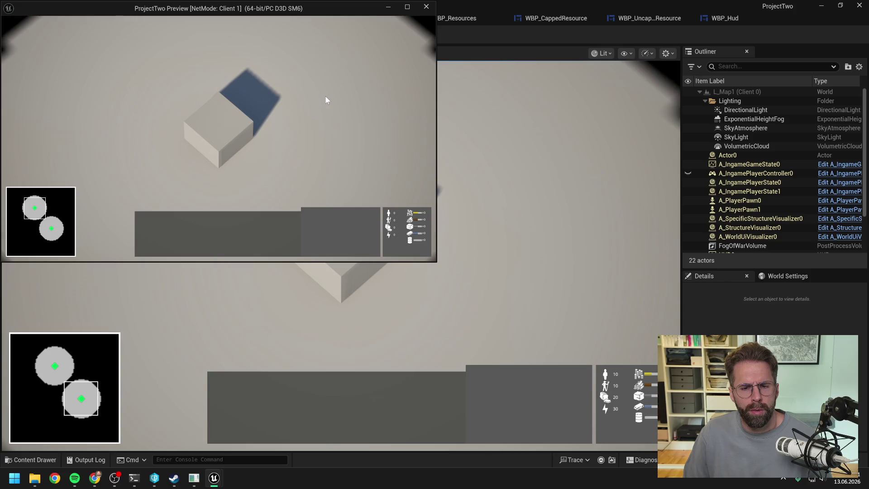
key(Escape)
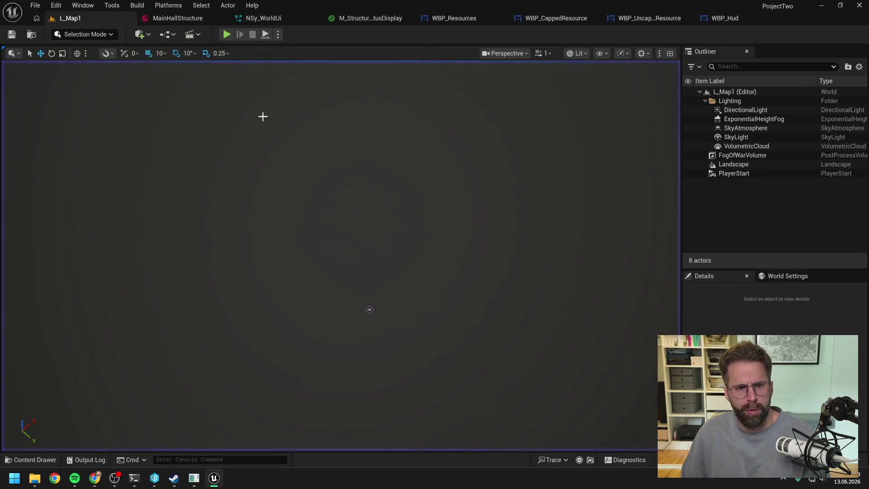
key(grave)
key(grave)
Review the client 0 versus server 10–30 prints, clear the Output Log, and start a new play test.
scroll(204, 263, down, 15)
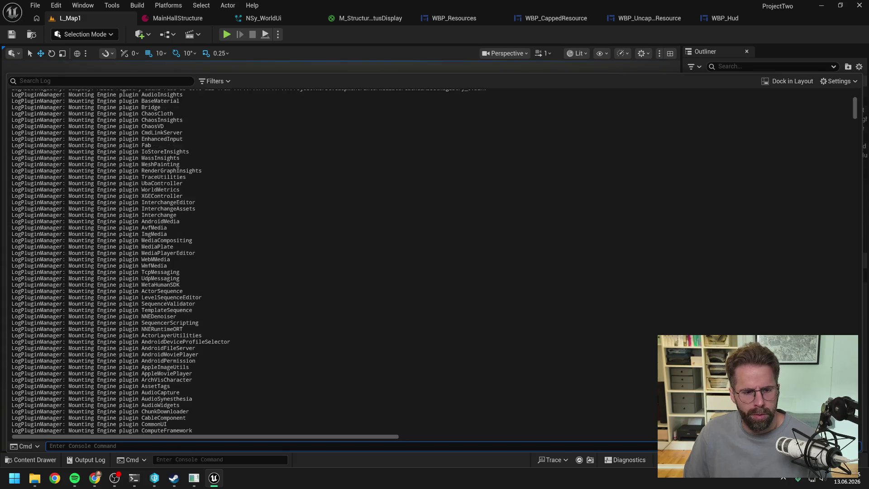
scroll(204, 263, down, 20)
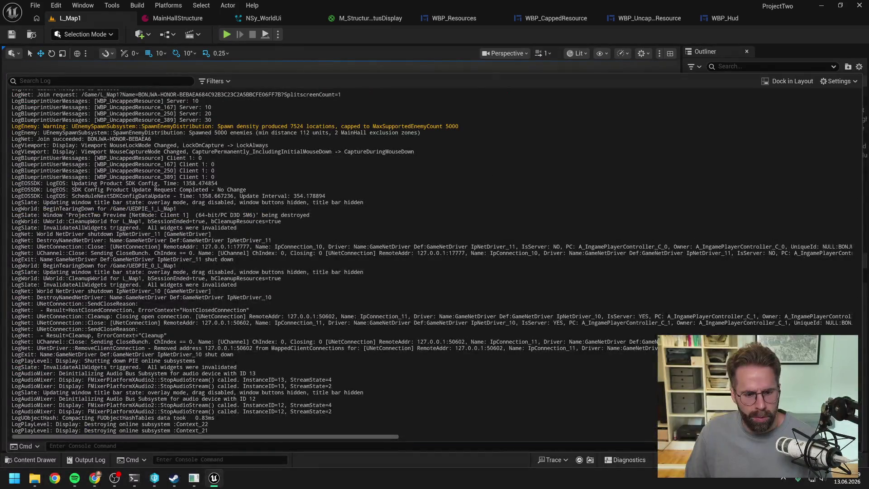
scroll(222, 262, up, 8)
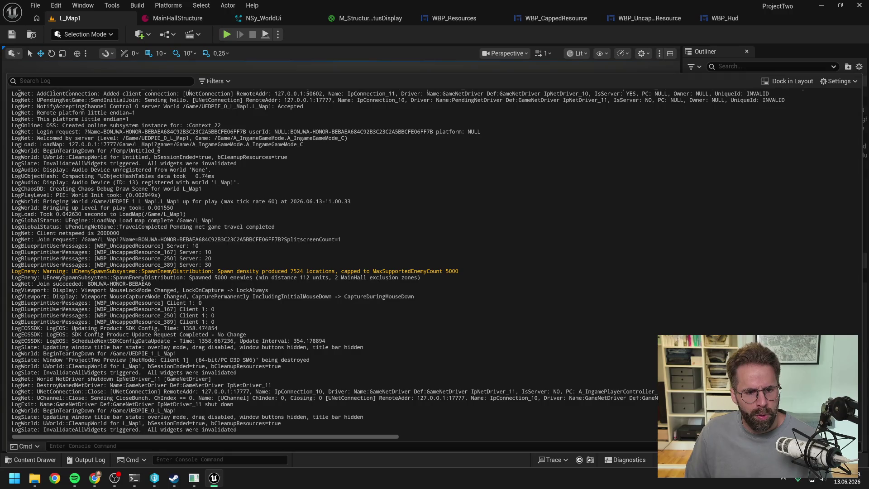
right_click(188, 212)
click(213, 221)
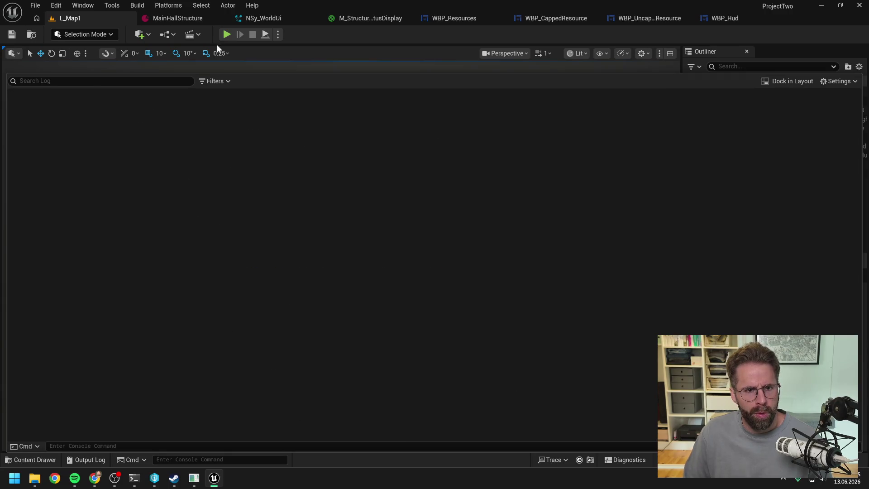
click(227, 34)
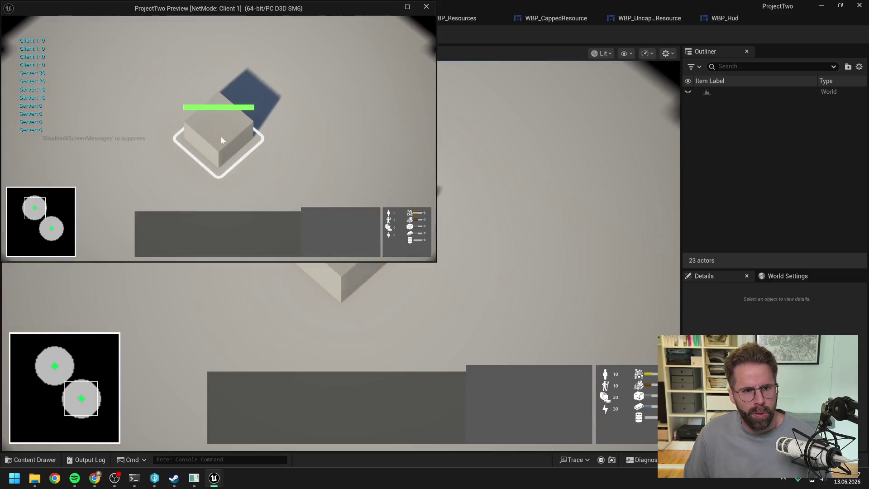
Stop the play test and select the UncappedResource log lines showing server 10–30 versus client 0.
key(Escape)
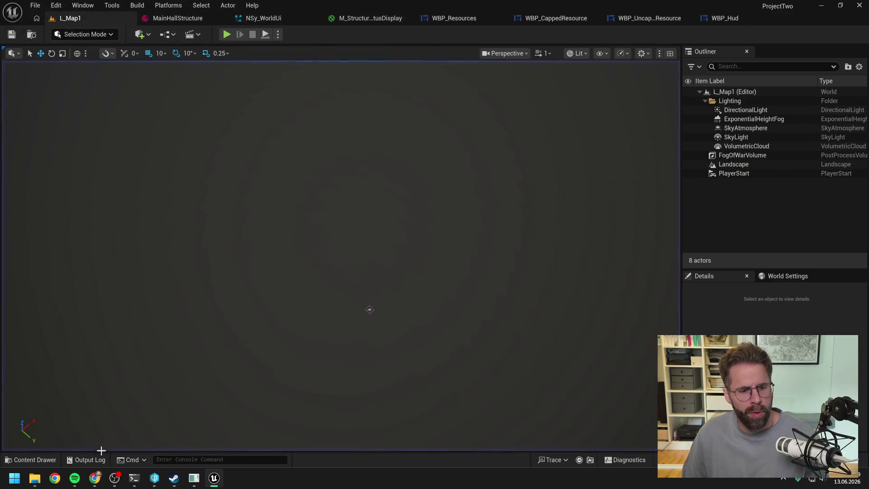
click(86, 459)
scroll(435, 262, up, 5)
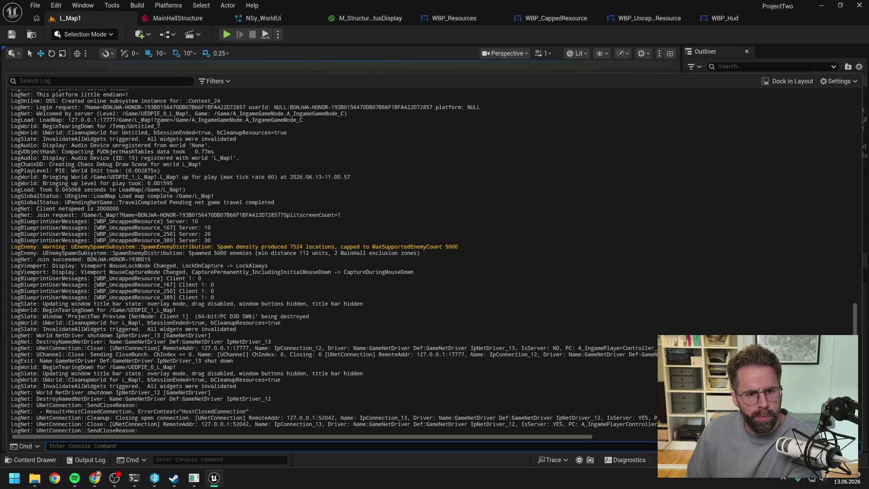
scroll(317, 262, down, 5)
scroll(317, 262, up, 6)
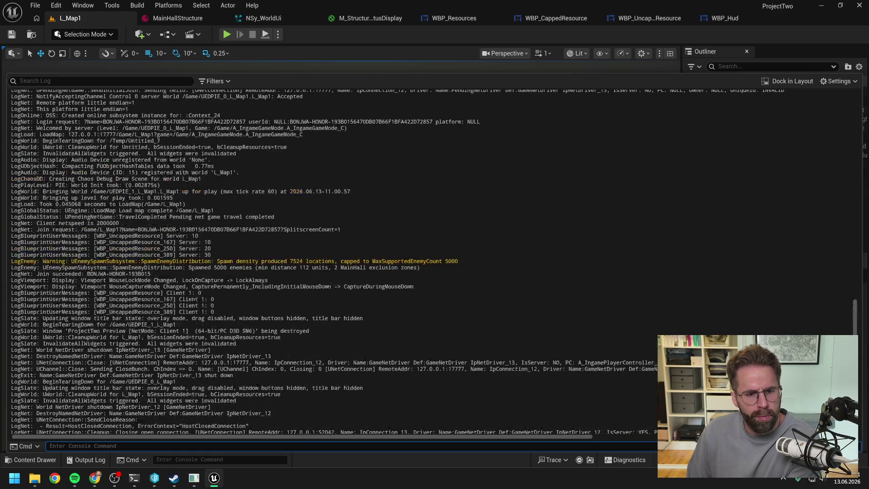
scroll(317, 263, up, 3)
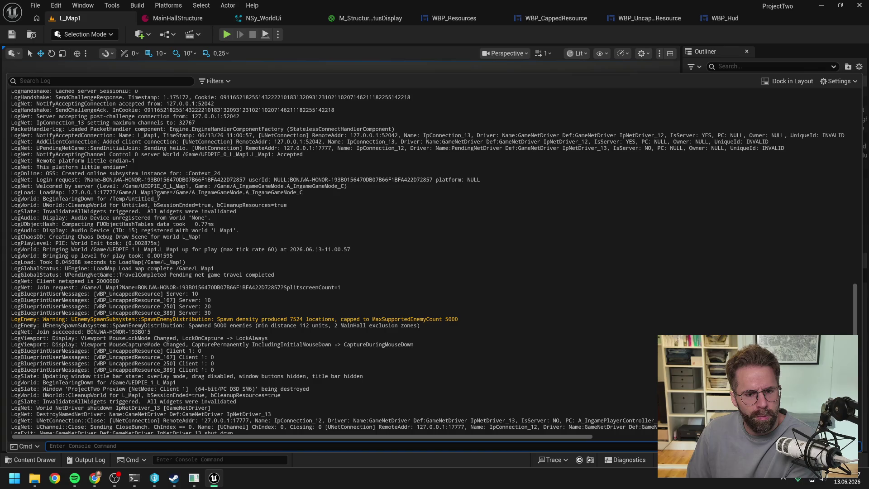
mouse_move(214, 370)
mouse_down()
mouse_move(13, 332)
mouse_move(11, 298)
mouse_up()
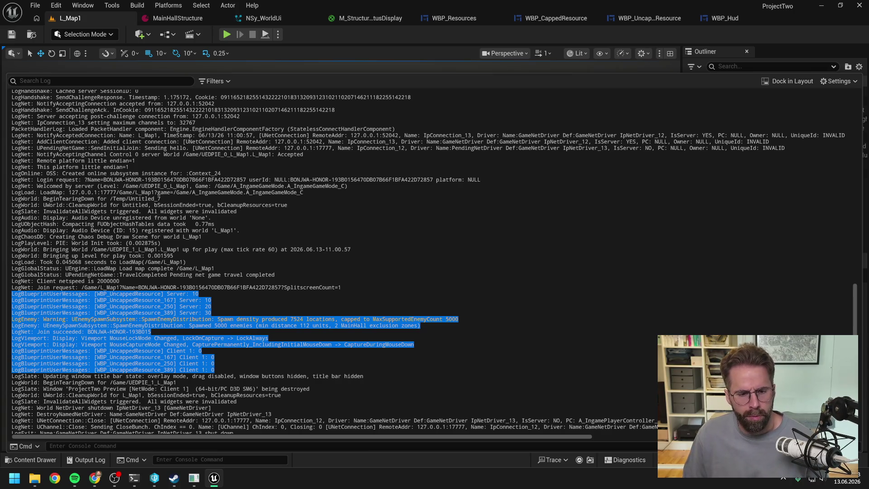
click(134, 478)
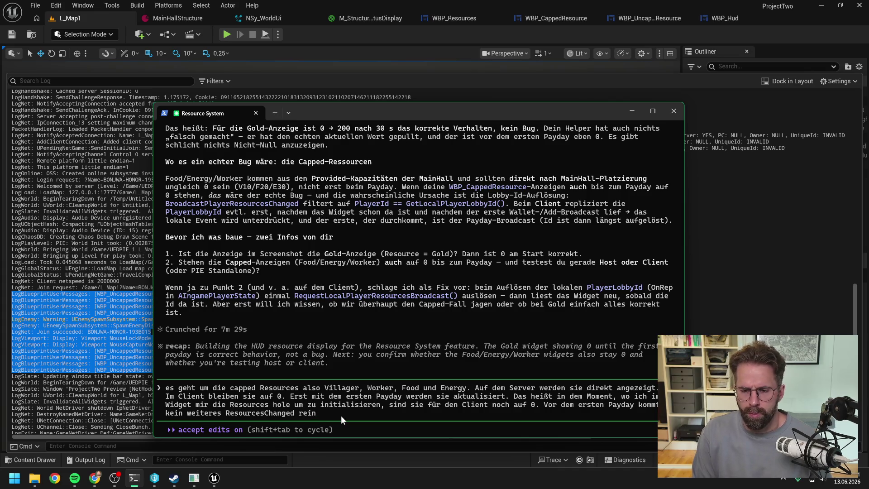
Rewrite the reply's last sentence to say ResourcesChanged is pushed but the client gets 0, then replay.
key(BackSpace)
key(BackSpace)
key(BackSpace)
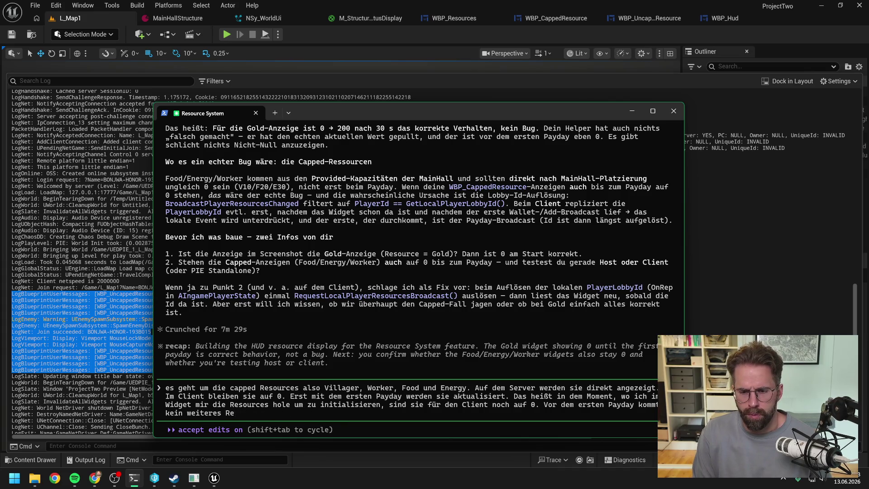
key(BackSpace)
key(BackSpace)
key(BackSpace)
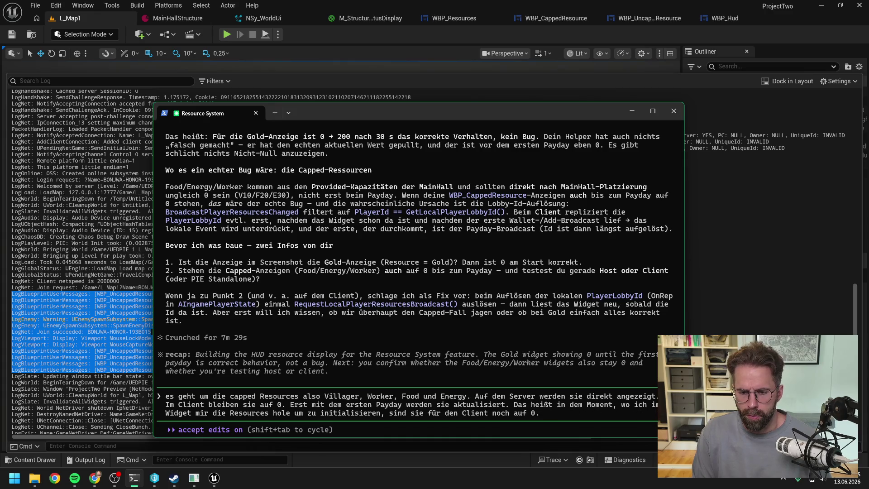
text( Es wird zwar)
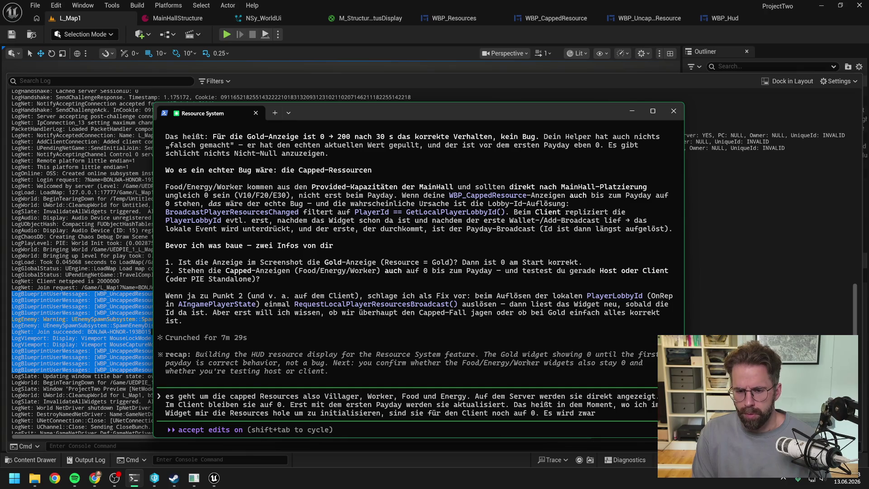
text( Resource)
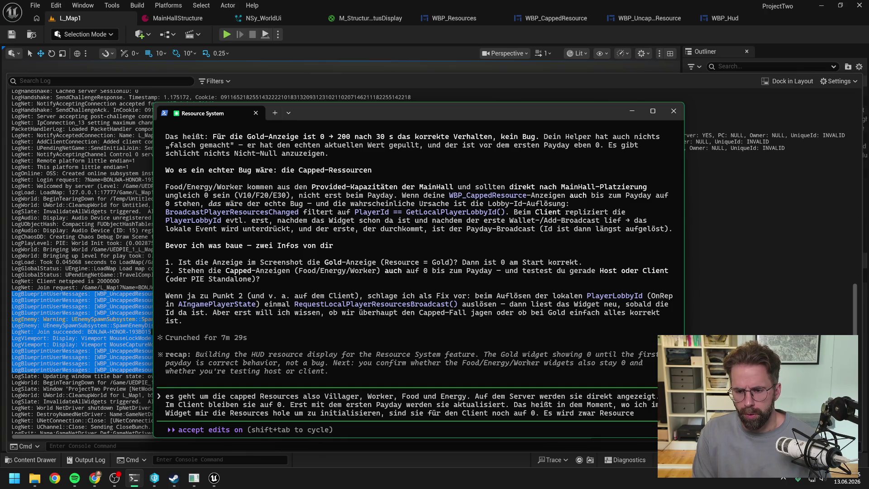
text(sChanged gepus)
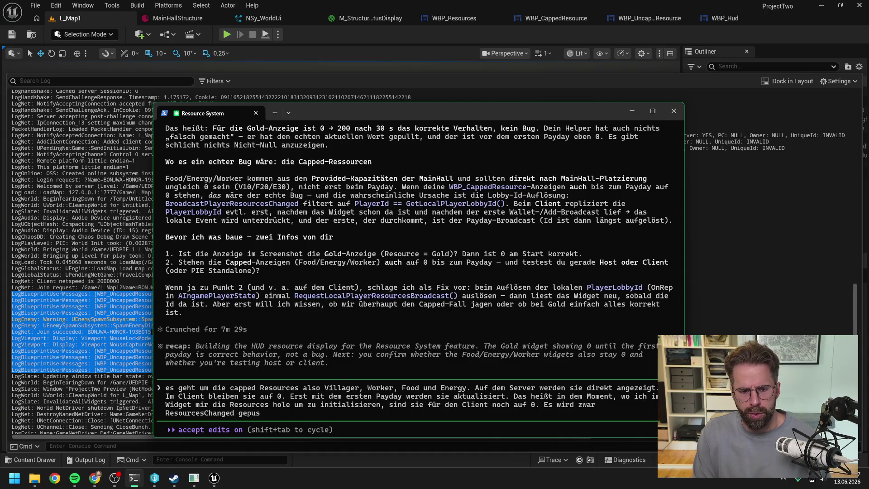
text(ht es)
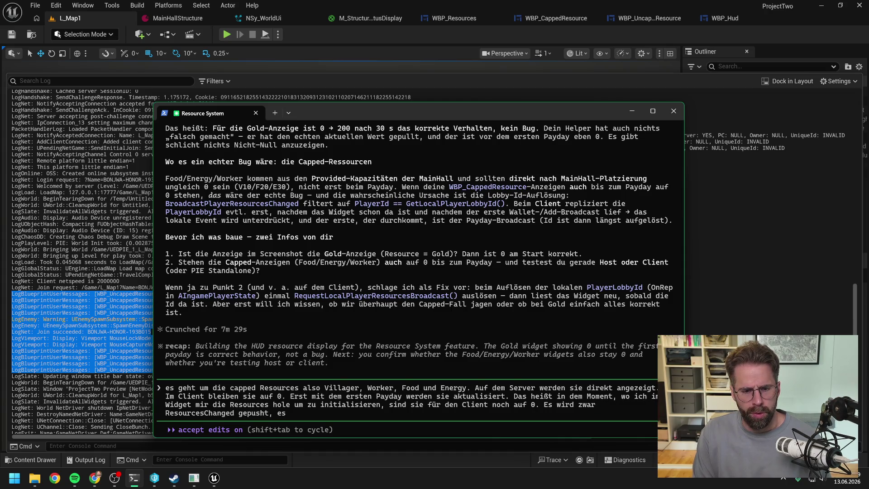
text( komme aber 0 an)
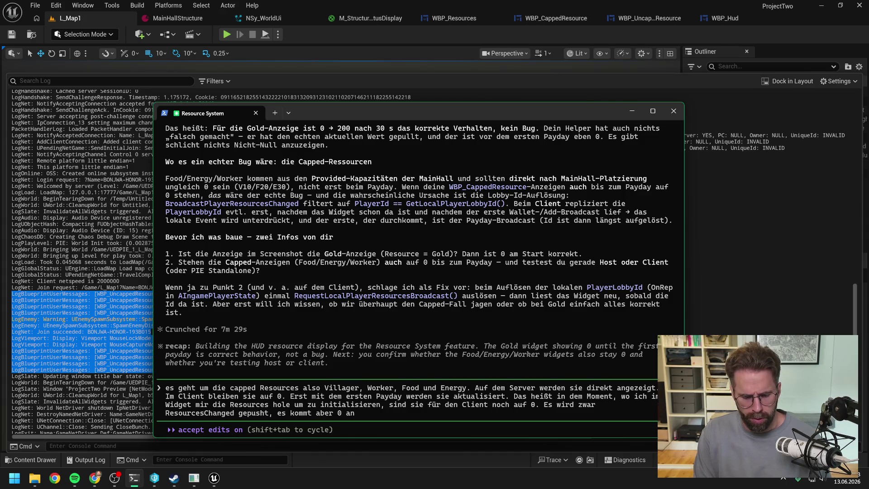
text(uf dem Client.)
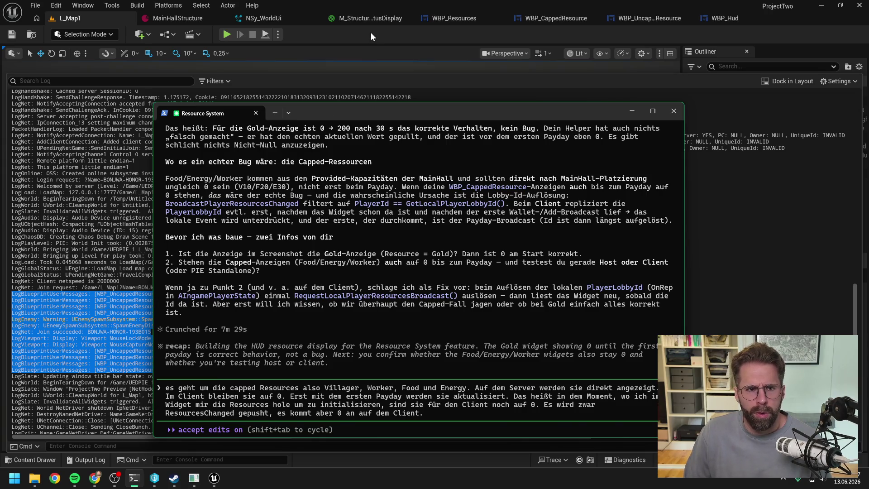
click(371, 32)
click(227, 35)
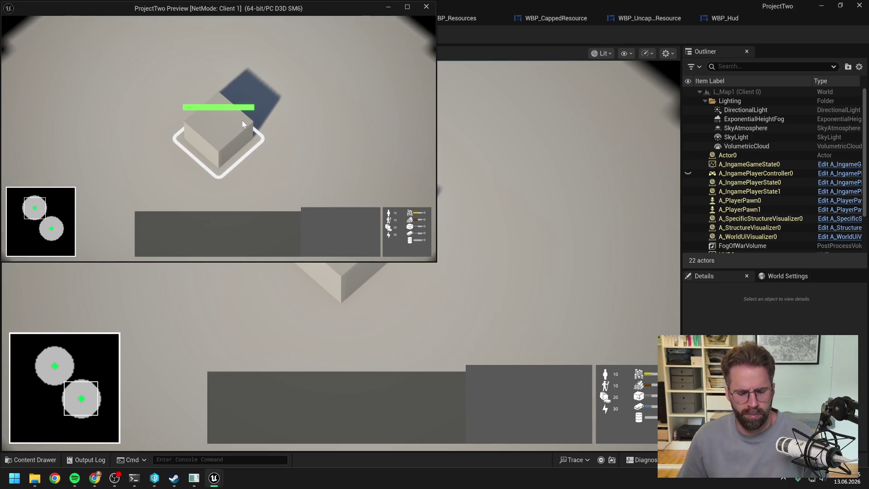
Stop the play test and scroll the Output Log to the client values going 0 to 10–30.
key(Escape)
click(90, 460)
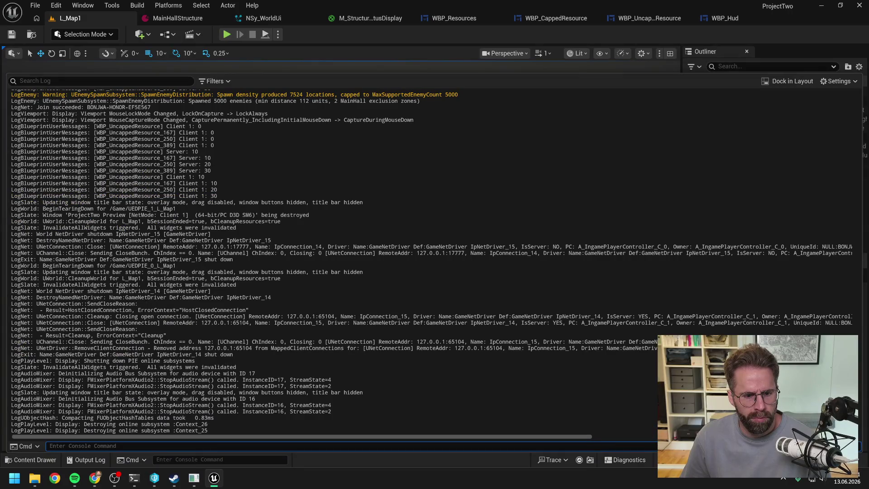
scroll(336, 262, up, 4)
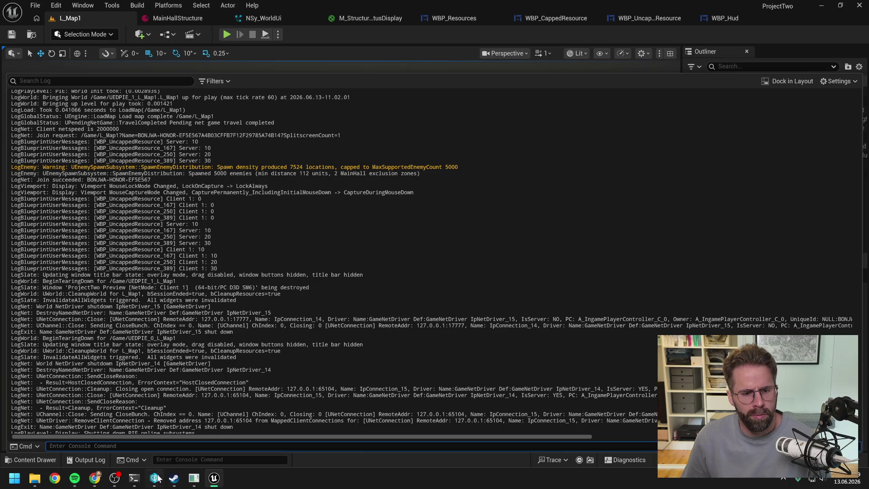
Add 'Erst mit dem nächsten Push nach 30 Sekunden kommen die Werte an' to the Claude Code reply.
click(134, 479)
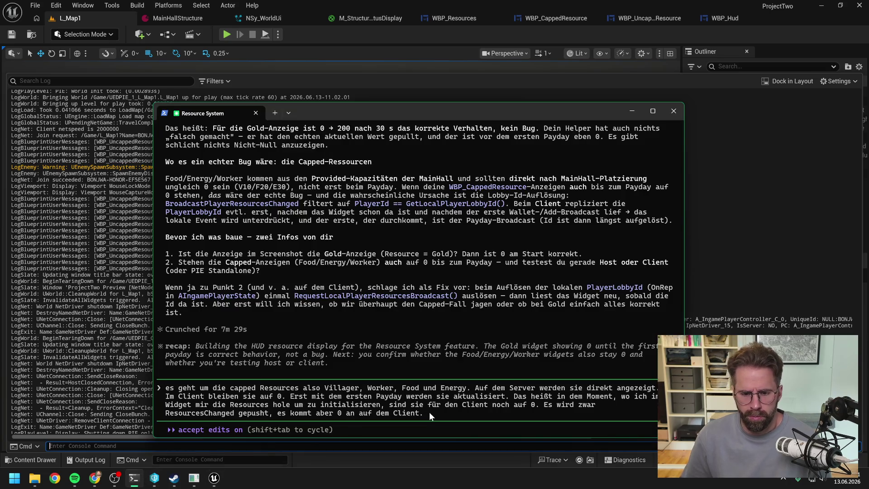
text(Erst mit dem nächst)
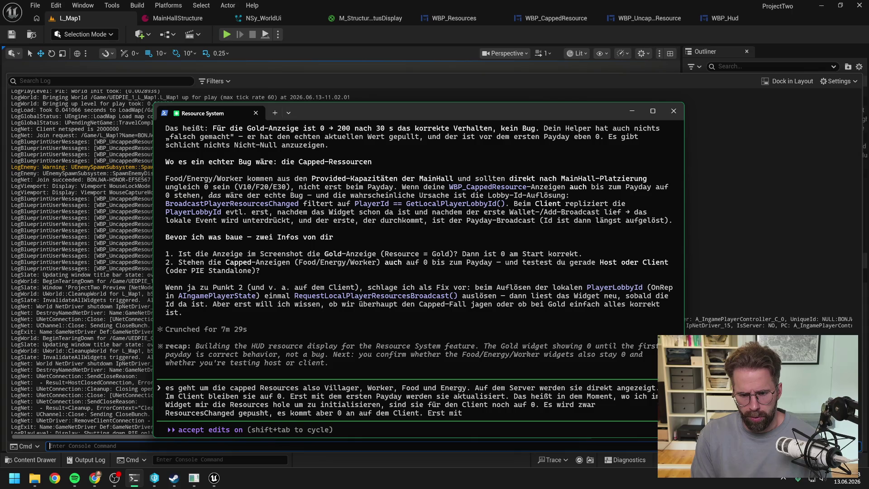
text(en P)
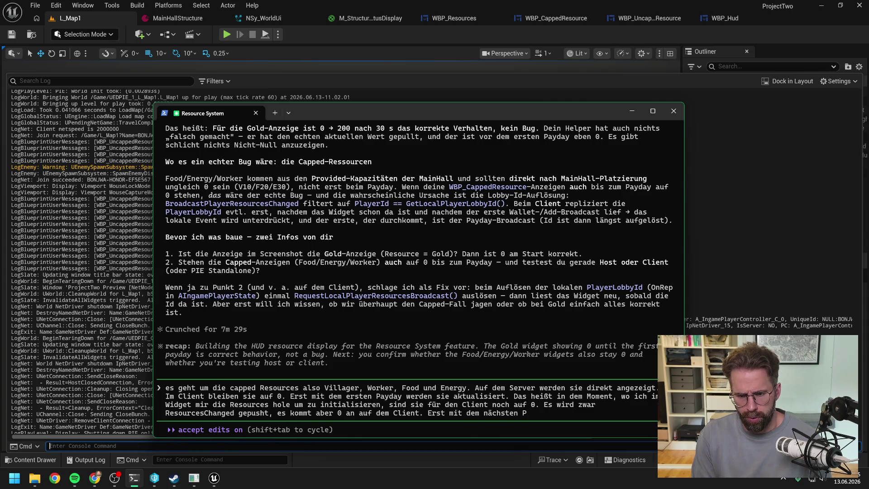
text(ush nach 30 Sekunden kommen wie)
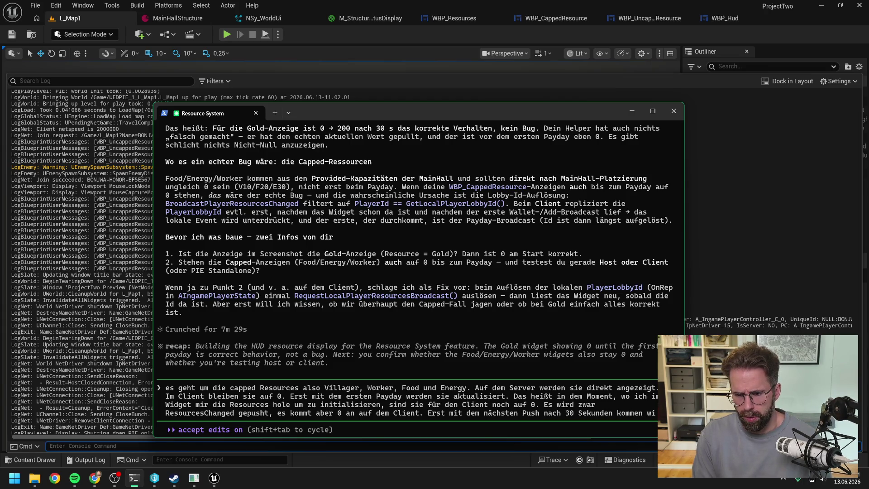
key(BackSpace)
text(die)
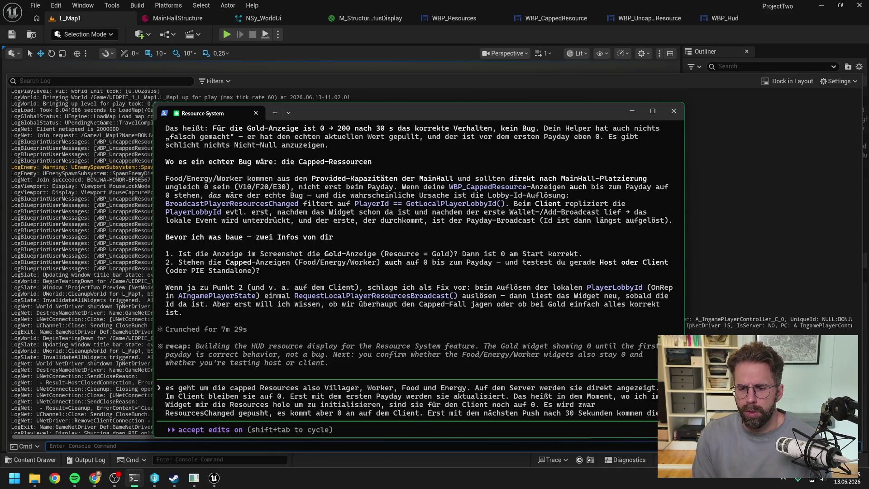
text( Werte richtig)
text(an)
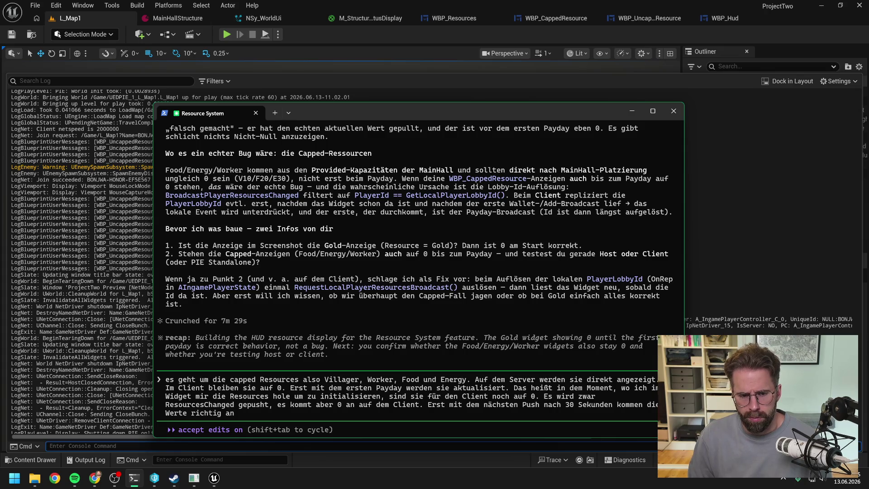
key(alt+Tab)
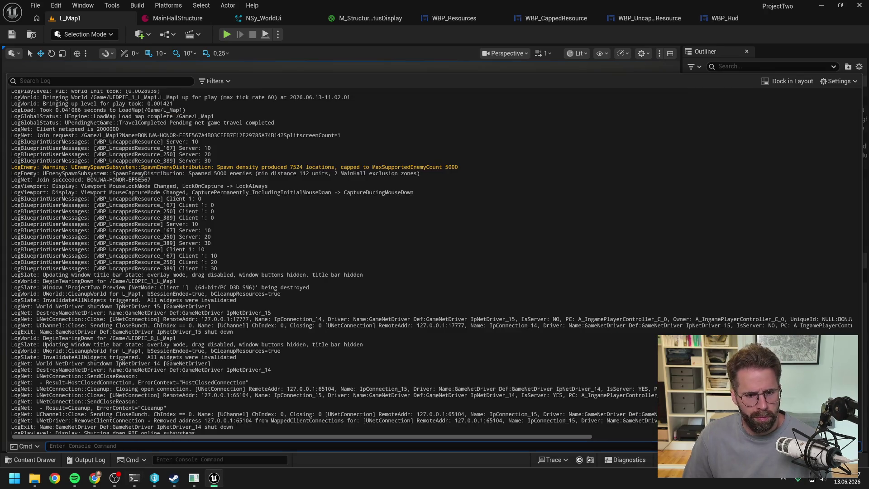
Copy the server/client resource log lines and submit them with the German explanation to Claude Code.
mouse_move(218, 268)
mouse_down()
mouse_move(13, 236)
mouse_move(9, 142)
mouse_up()
key(ctrl+c)
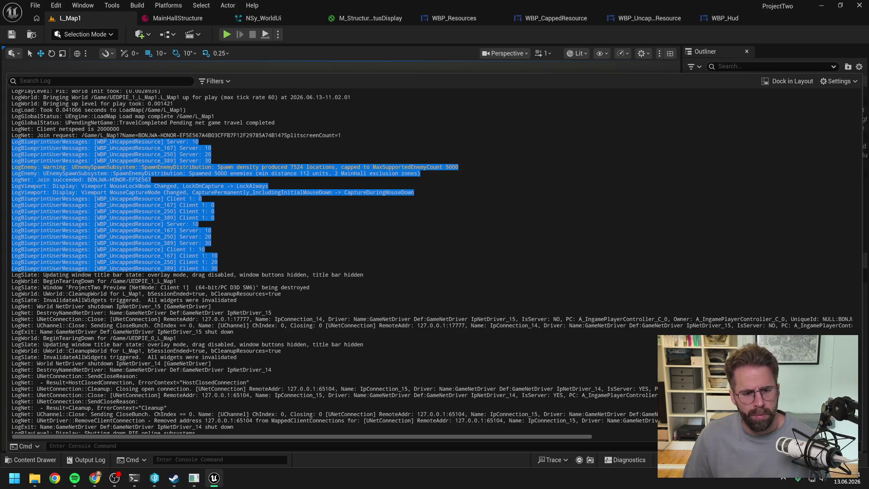
click(134, 478)
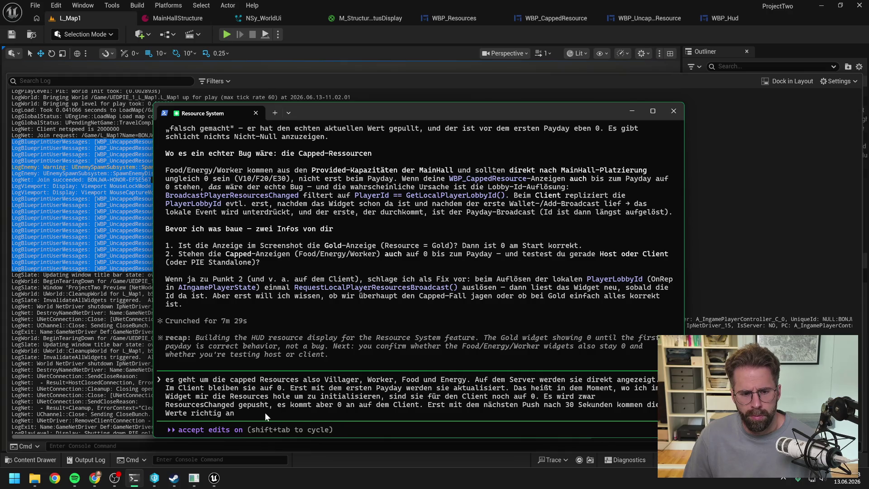
key(ctrl+v)
key(Return)
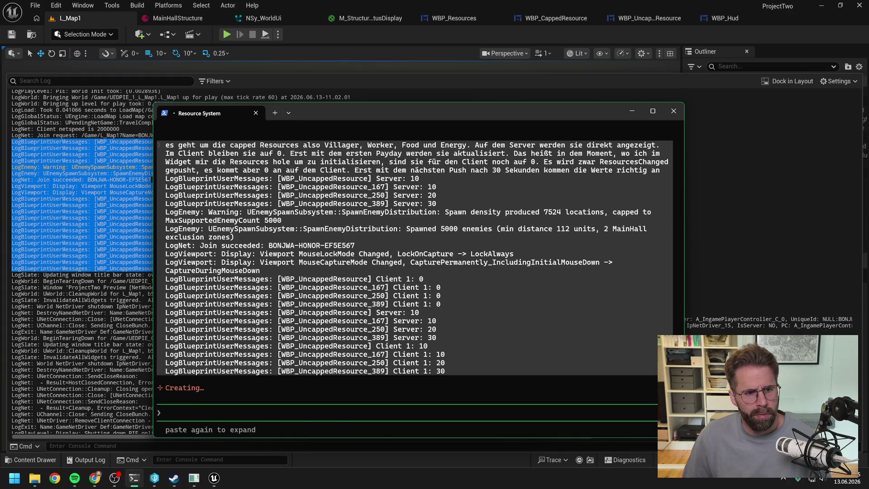
scroll(409, 295, up, 3)
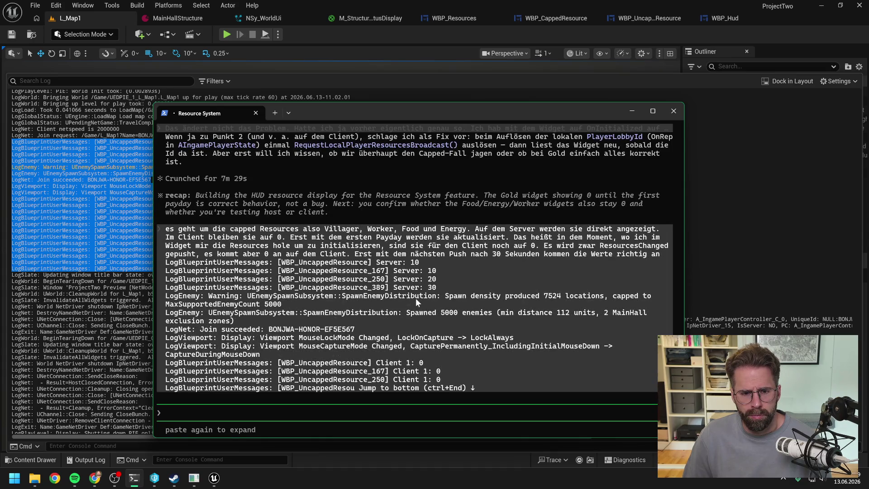
scroll(416, 298, down, 3)
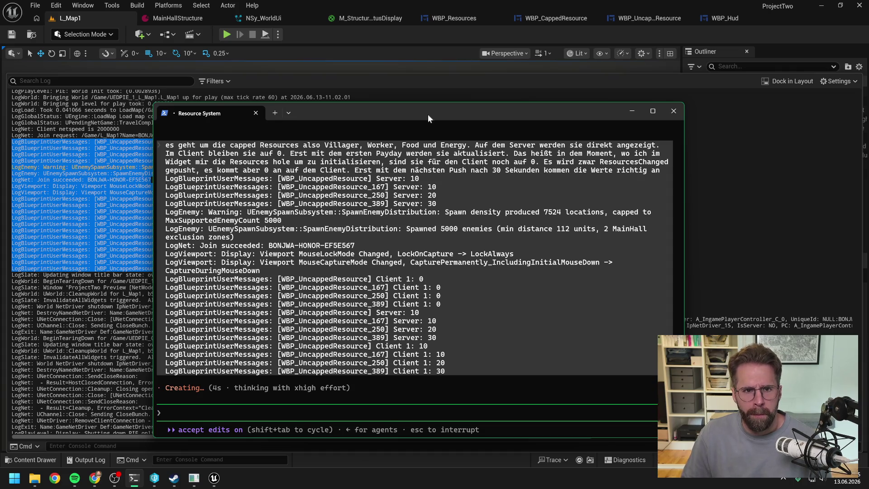
click(391, 37)
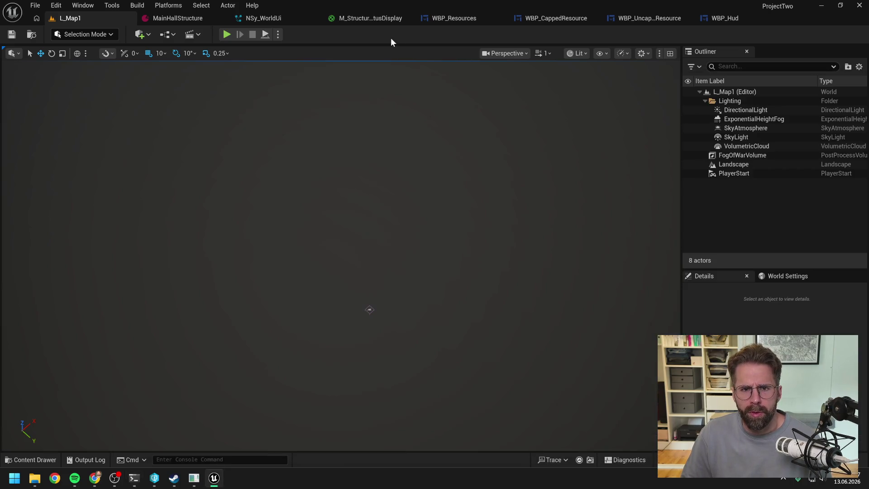
Run a quick play test of the level with a client window and stop it.
click(227, 35)
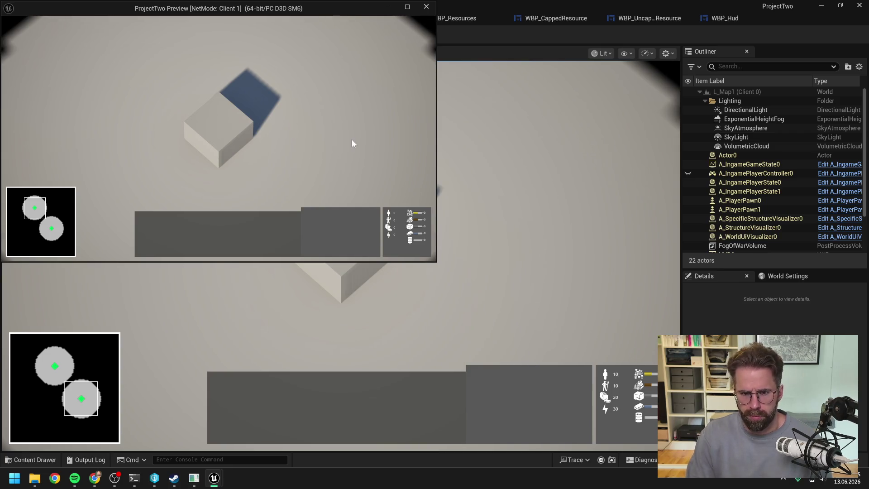
key(Escape)
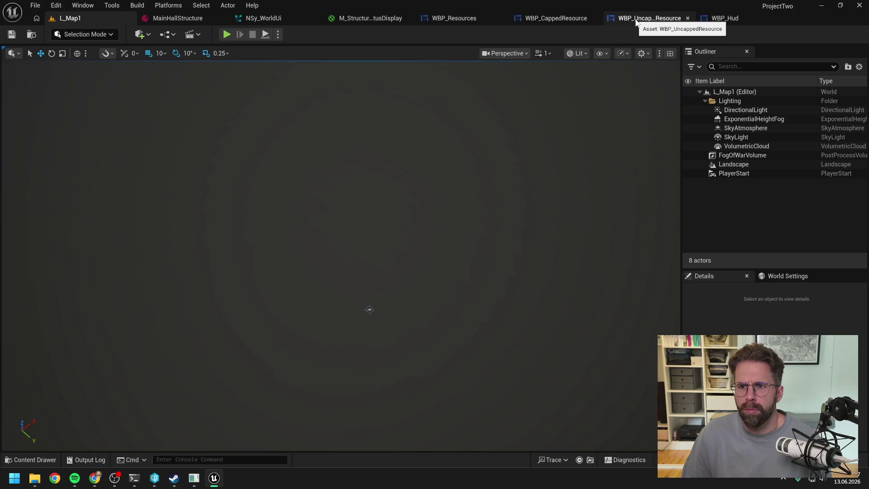
Inspect WBP_UncappedResource's Print String nodes and zoom out over its event graph.
click(635, 18)
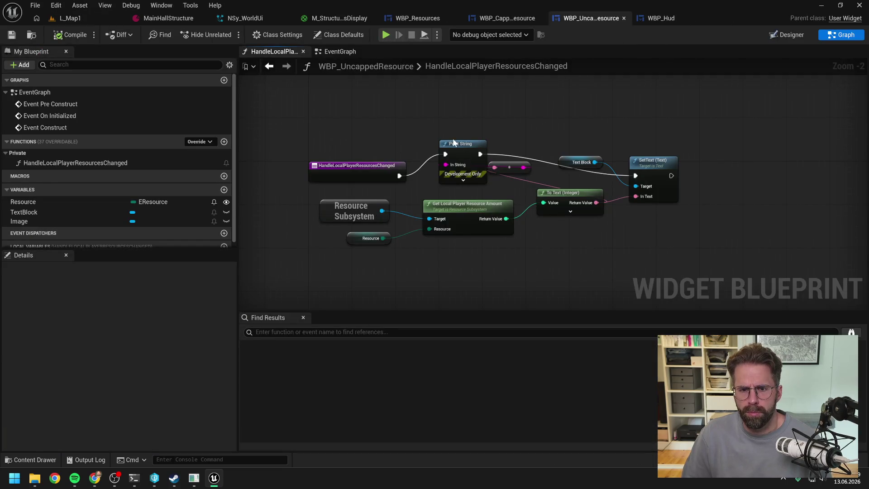
drag(437, 119, 520, 178)
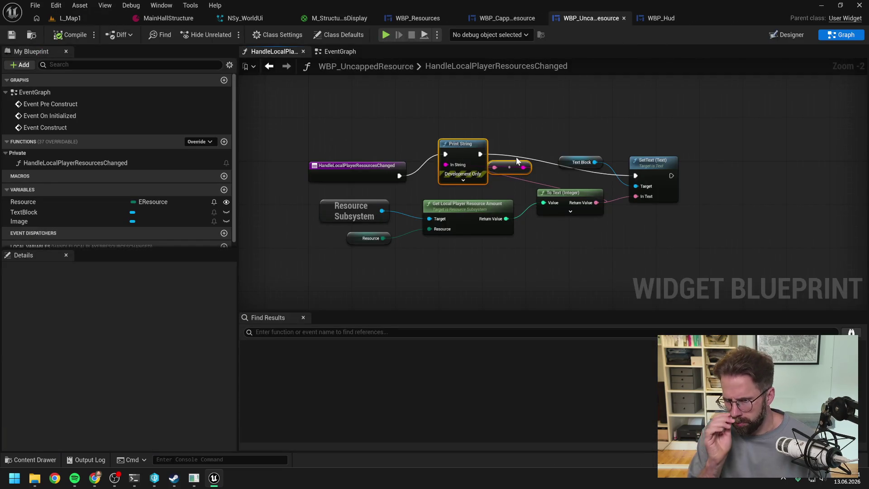
click(407, 121)
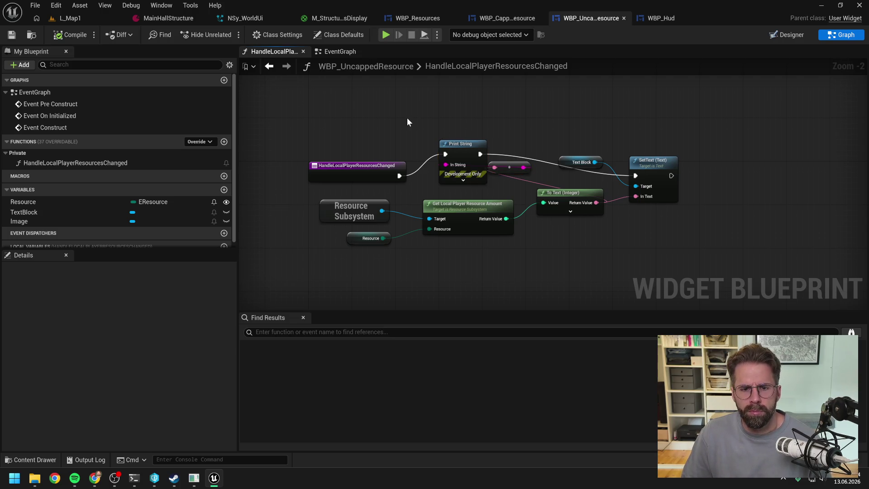
click(333, 51)
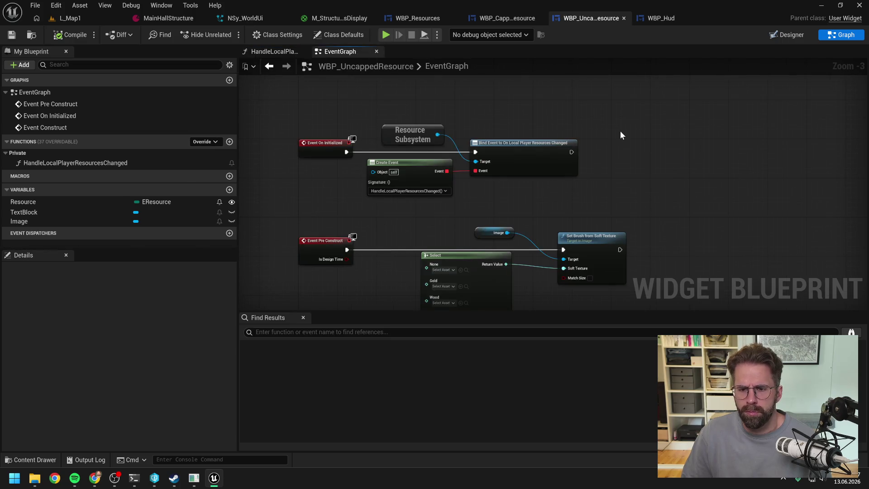
scroll(616, 133, down, 1)
drag(640, 149, 596, 133)
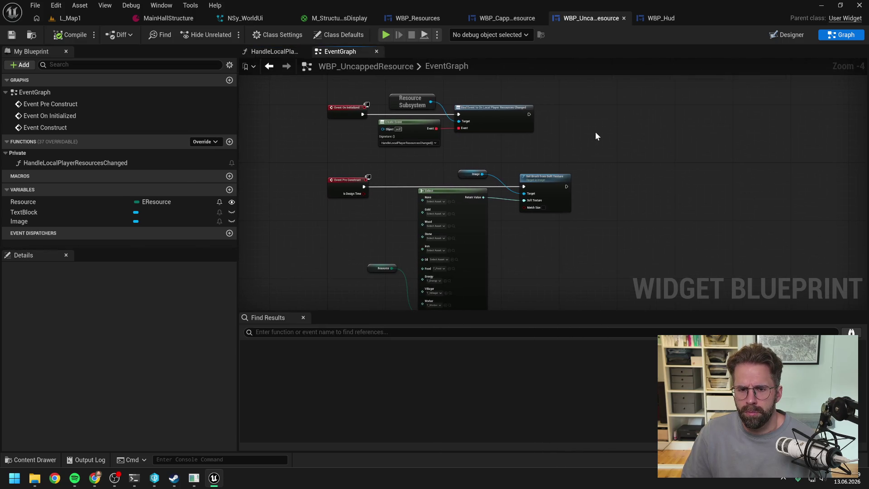
Check Claude Code's progress, then return to L_Map1 and start another client play test.
click(134, 478)
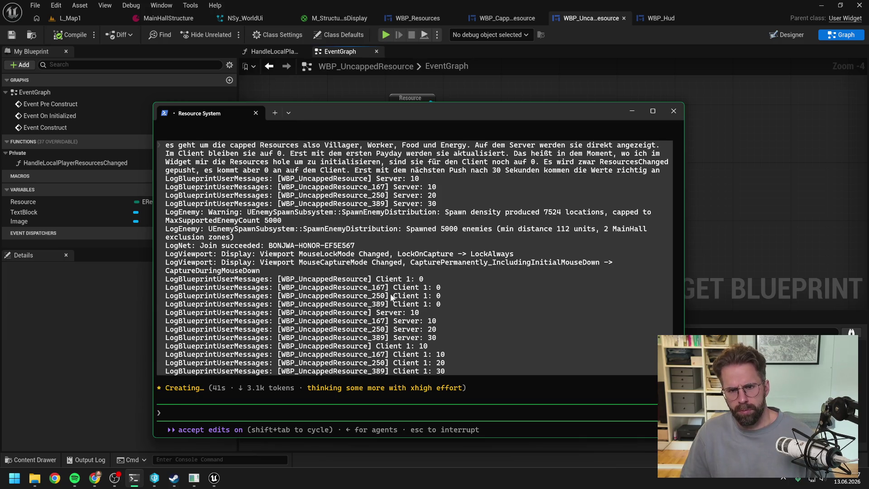
click(757, 213)
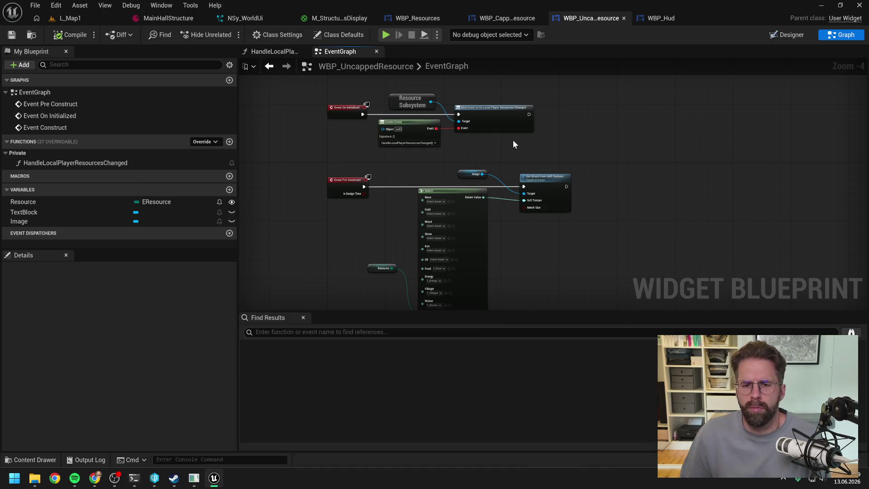
click(99, 23)
click(222, 34)
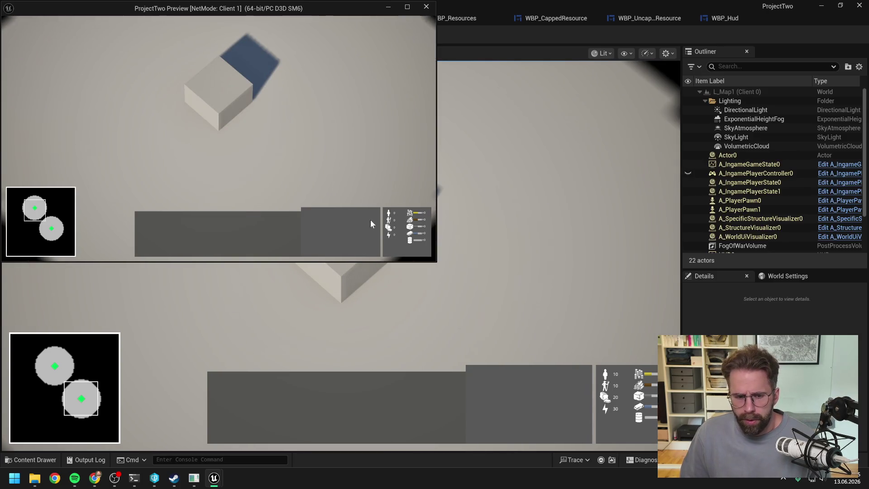
Bring the main editor viewport forward, then switch to They Are Billions.
click(200, 459)
click(194, 480)
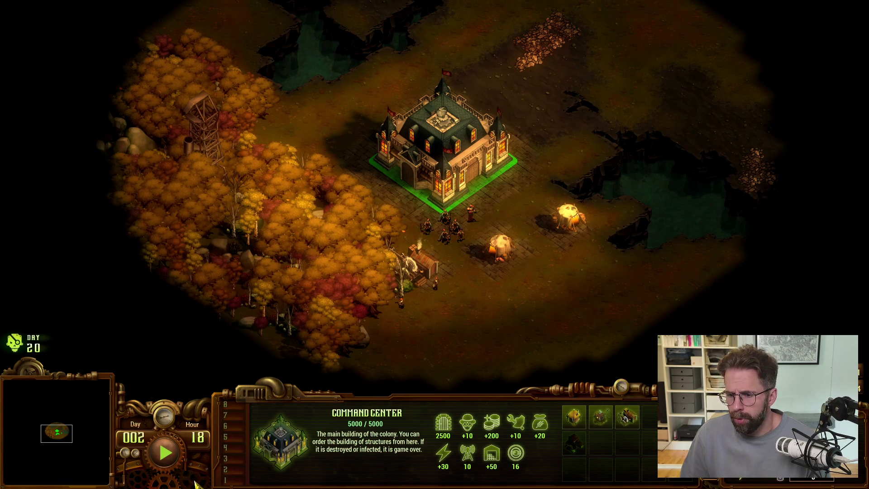
Compare They Are Billions' resource bar with Unreal's, stop the play session, and open WBP_CappedResource.
key(alt+Tab)
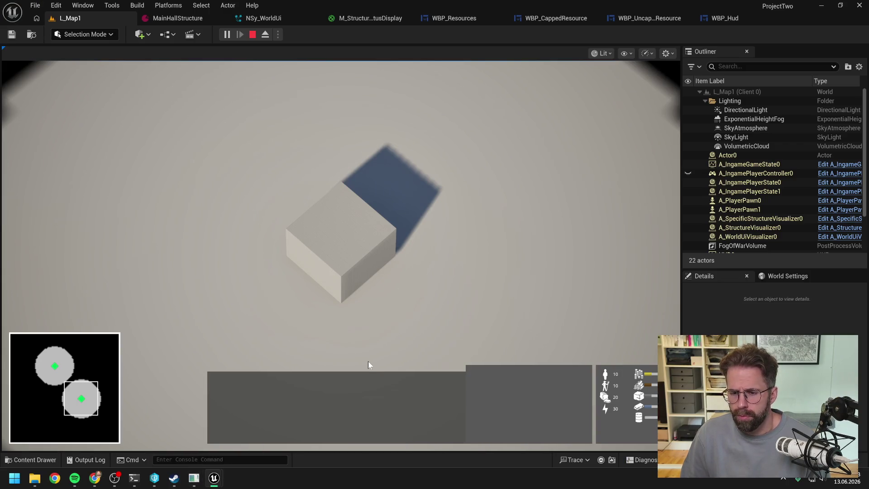
click(195, 479)
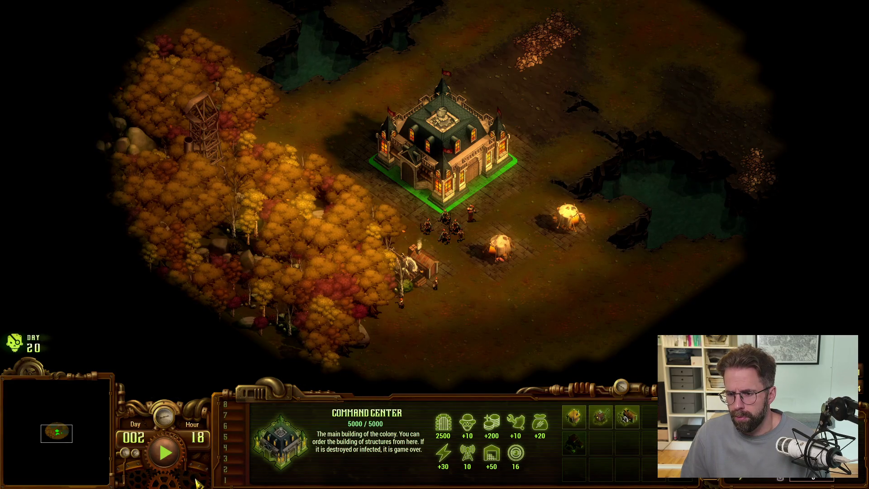
key(alt+Tab)
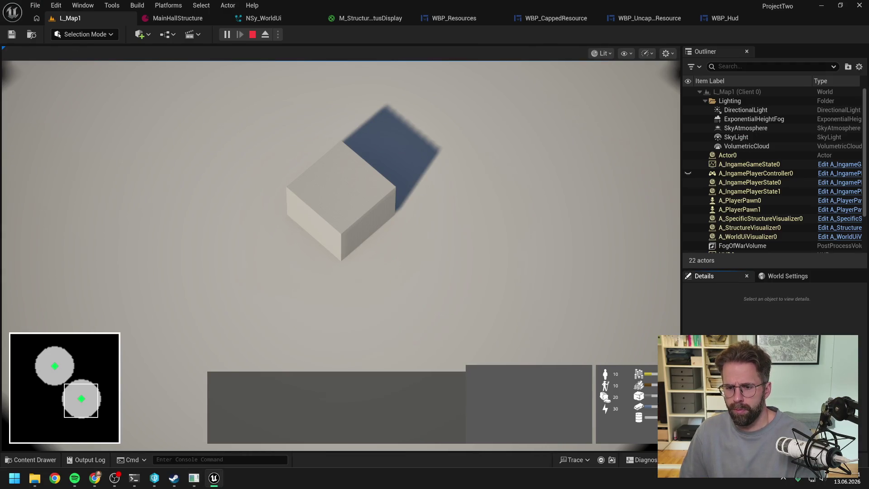
key(Escape)
click(648, 17)
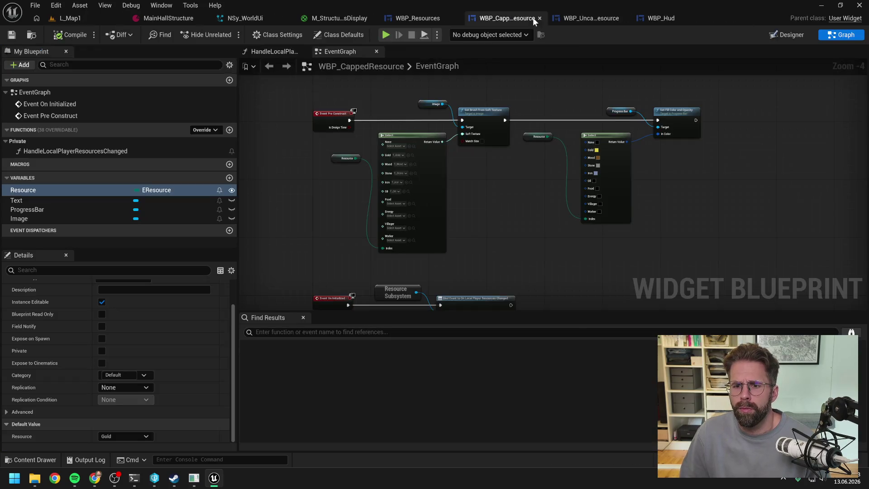
In the Designer, shrink WBP_CappedResource's icon Image brush size to 26x26.
click(799, 35)
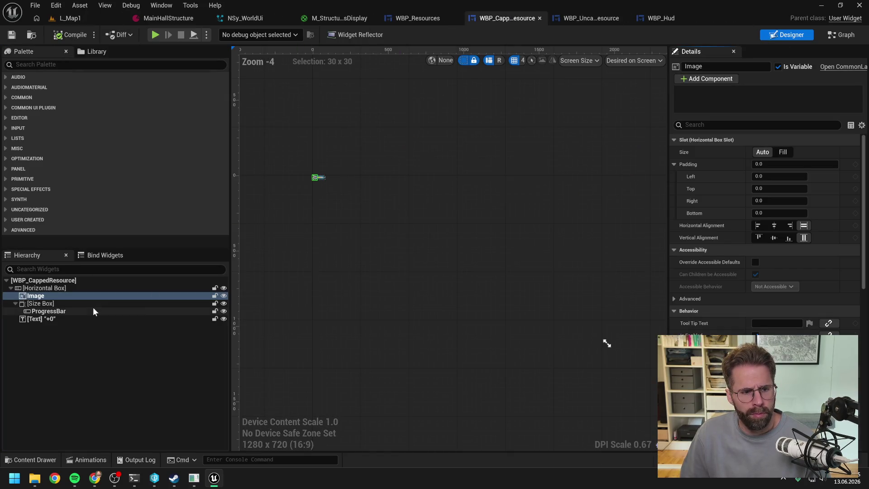
click(73, 304)
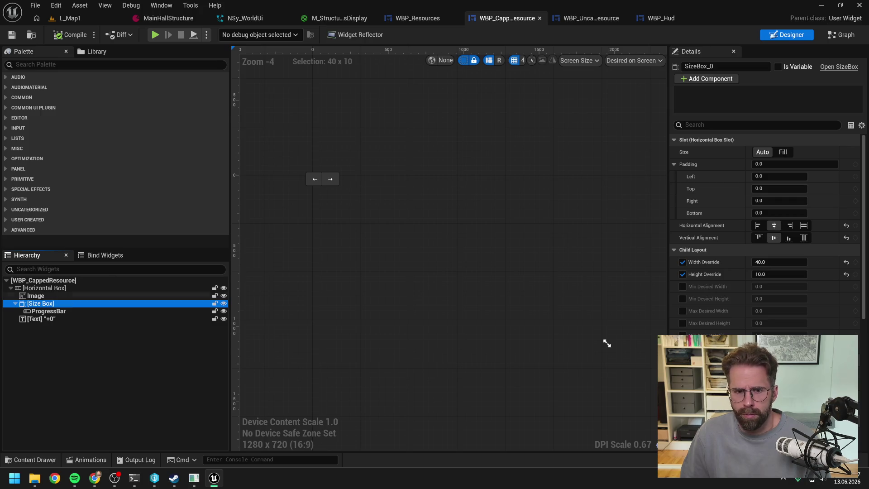
click(80, 295)
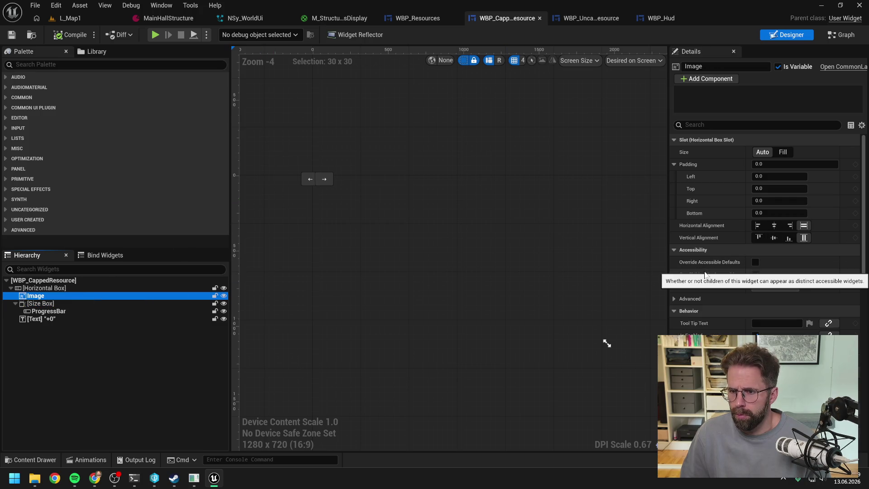
scroll(724, 223, down, 3)
scroll(724, 223, down, 1)
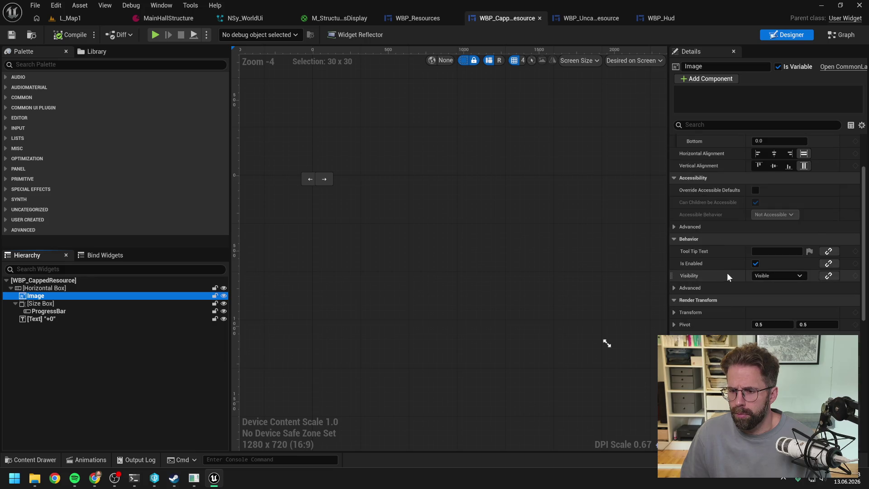
scroll(727, 273, down, 3)
scroll(725, 270, up, 7)
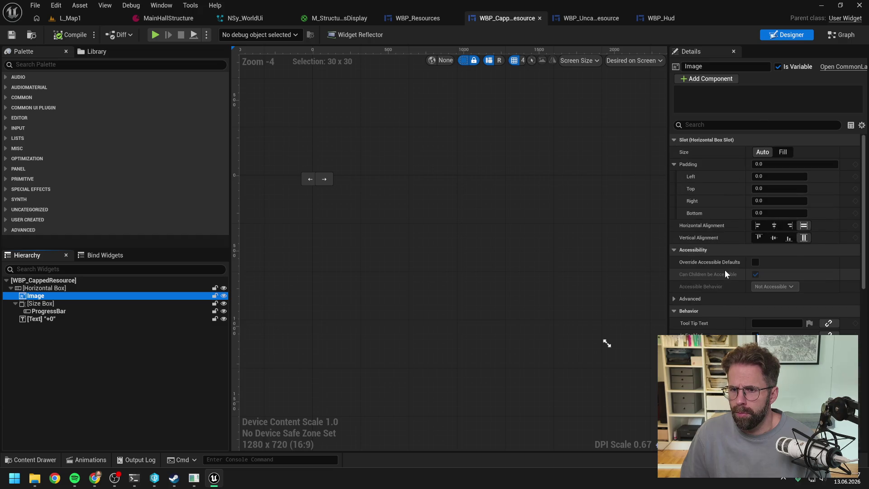
scroll(724, 270, down, 10)
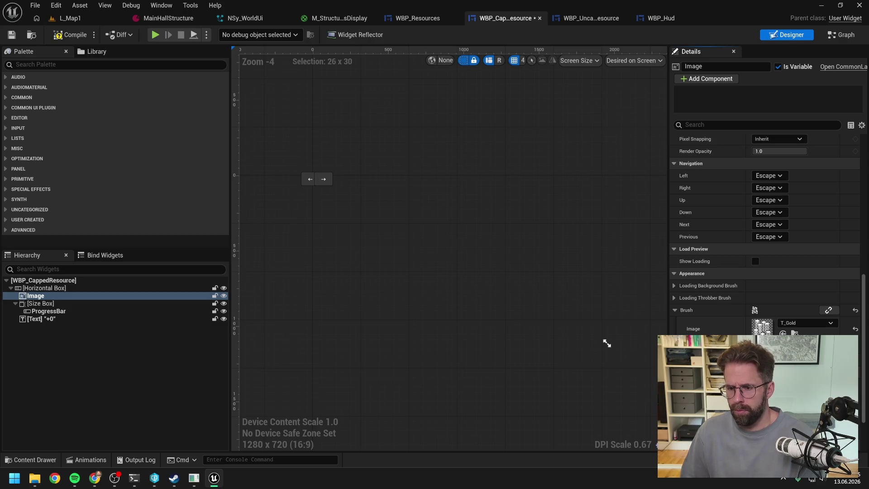
Compile and save WBP_CappedResource, then bring up the WBP_Resources panel layout.
click(74, 34)
key(ctrl+s)
click(401, 19)
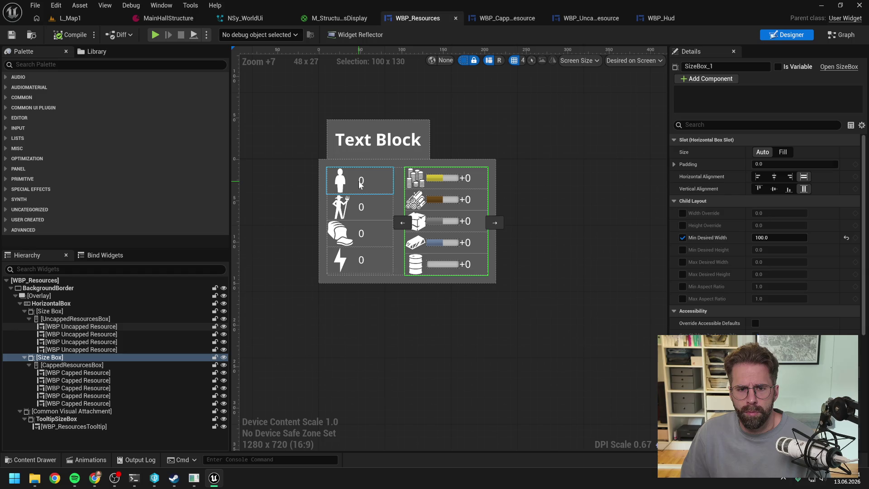
Inspect the resource entries in WBP_Resources and WBP_CappedResource's ProgressBar settings.
scroll(553, 167, up, 3)
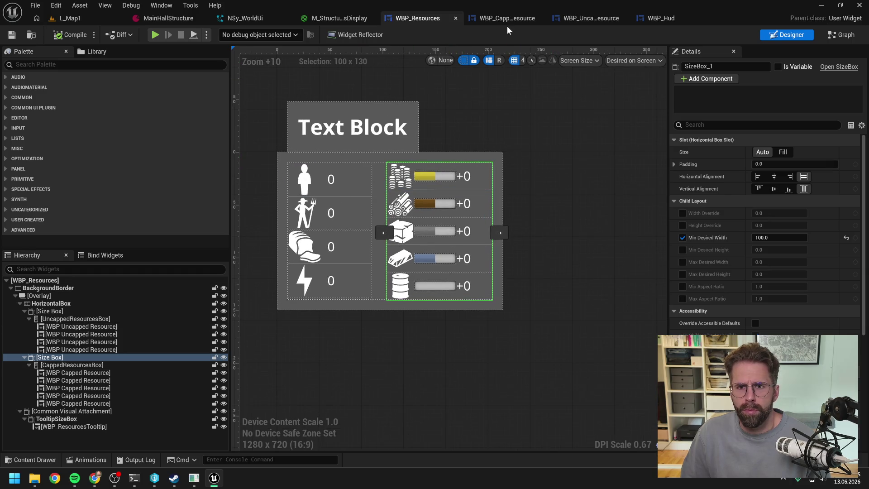
click(311, 188)
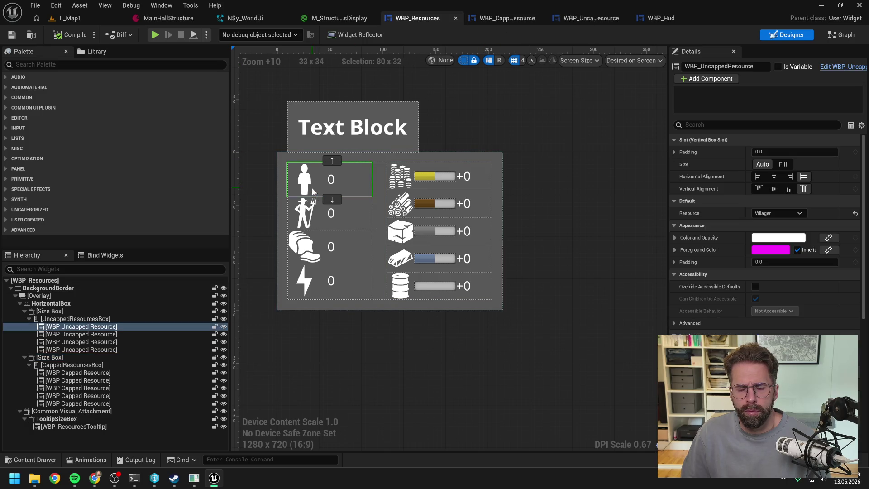
click(446, 181)
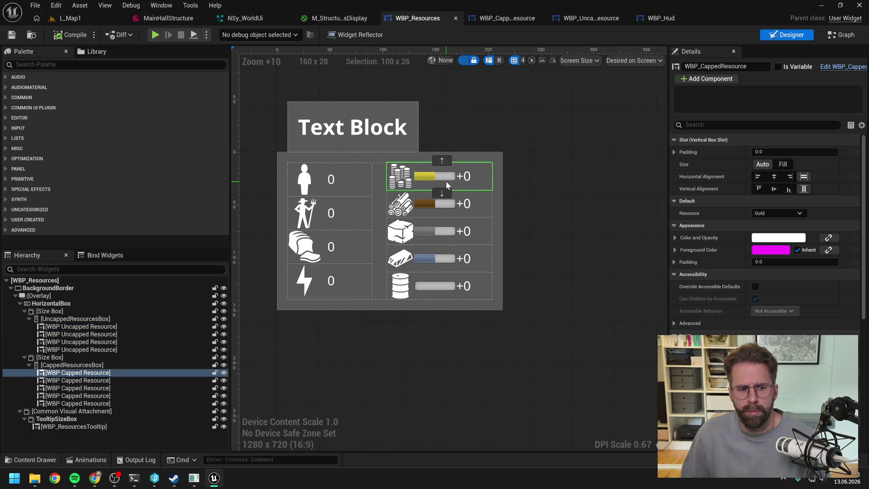
click(506, 19)
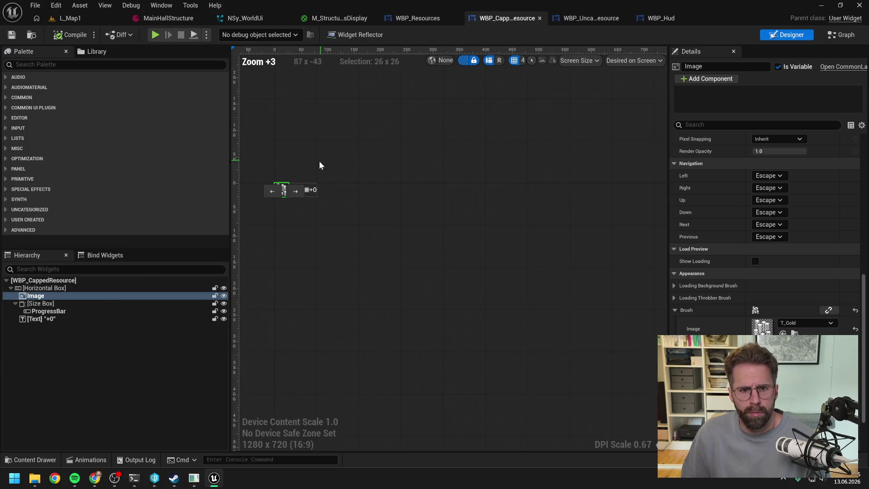
scroll(321, 164, up, 5)
click(314, 175)
click(74, 312)
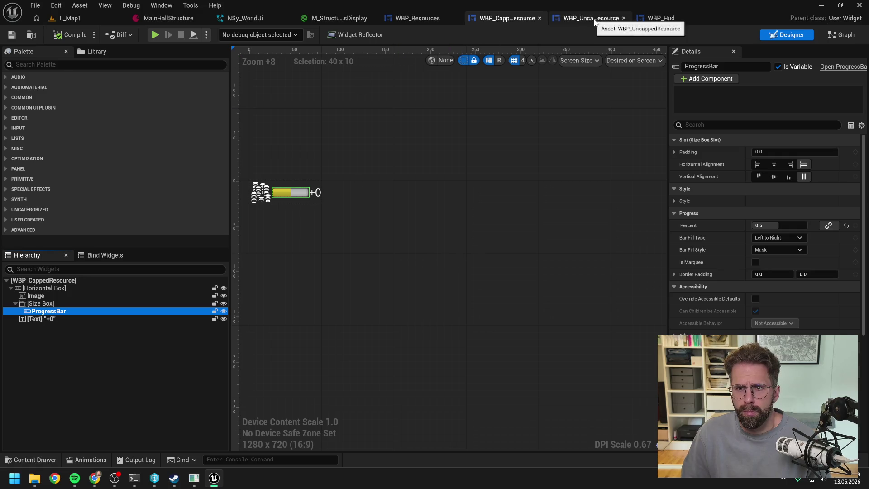
In WBP_UncappedResource's event graph, select the Resource variable, which defaults to Gold.
click(589, 18)
click(787, 35)
scroll(344, 196, up, 10)
scroll(481, 159, up, 5)
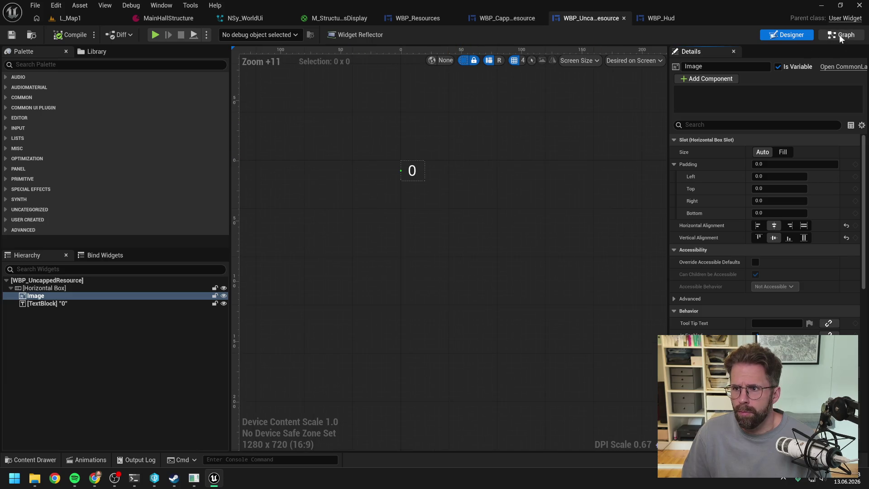
click(841, 34)
click(94, 198)
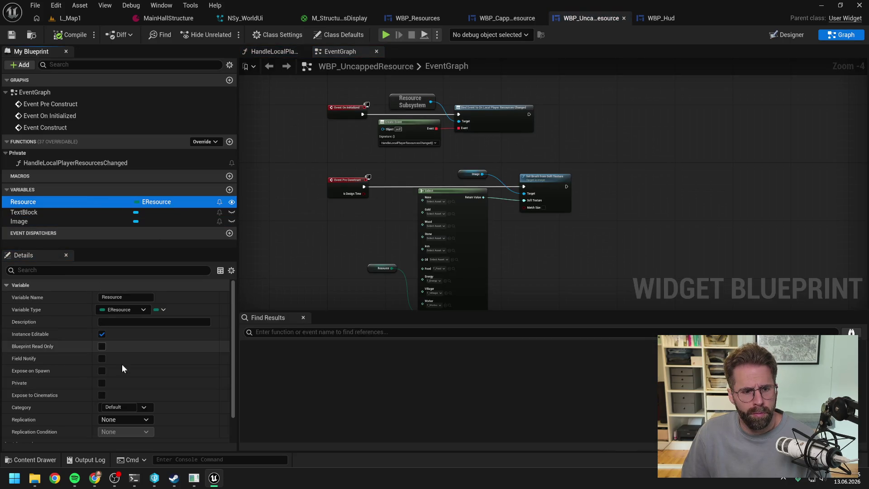
Set the Resource variable's default value to Villager and compile and save the widget.
scroll(116, 354, down, 2)
click(309, 251)
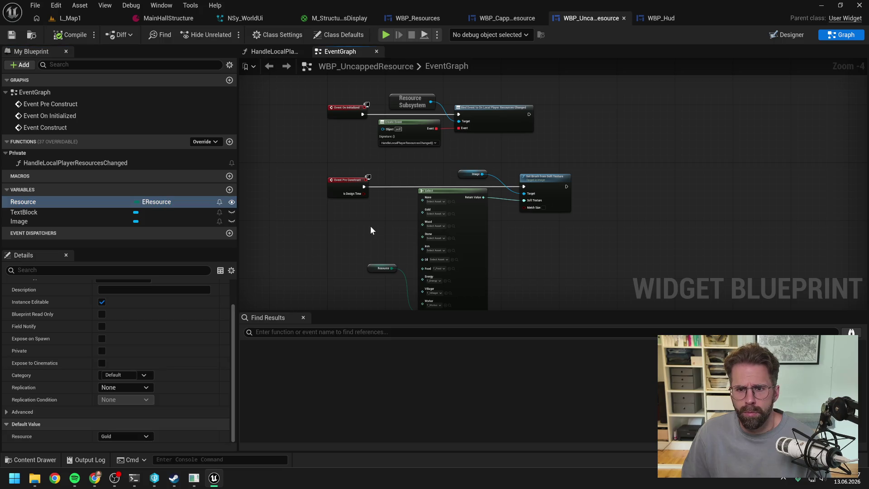
drag(370, 225, 359, 186)
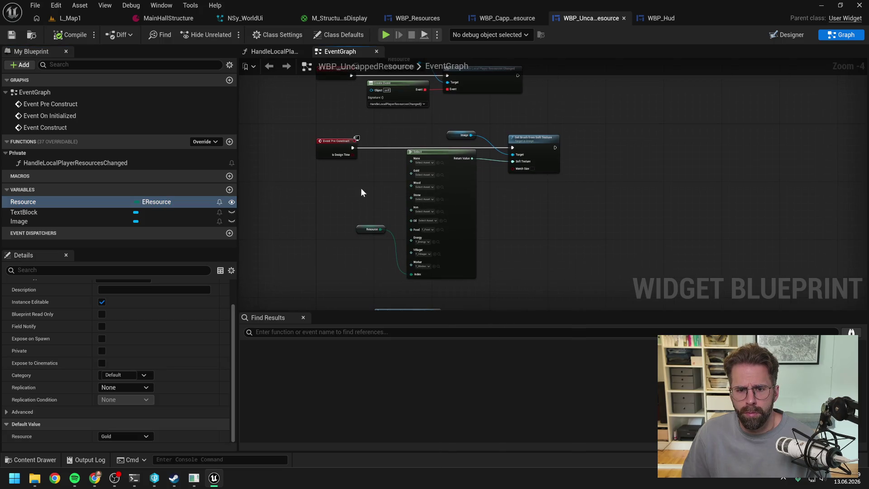
click(131, 436)
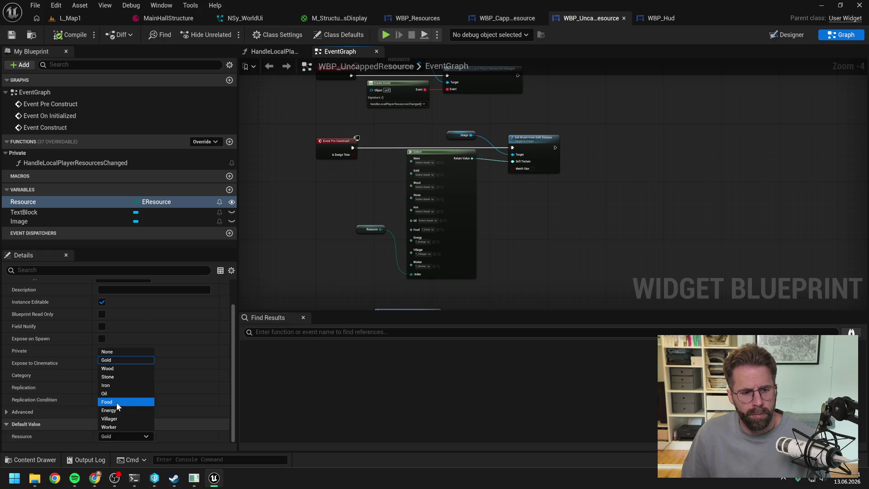
click(111, 418)
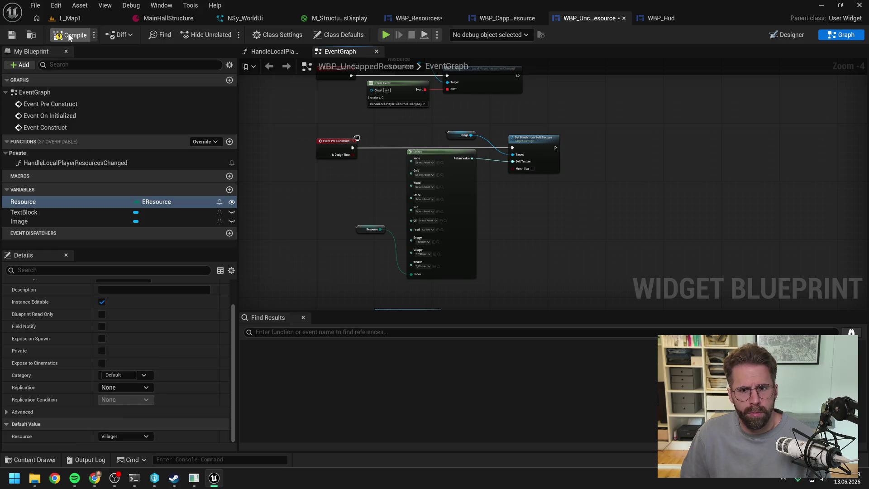
key(ctrl+s)
Back in Designer, inspect the villager image, horizontal box and TextBlock padding.
click(787, 34)
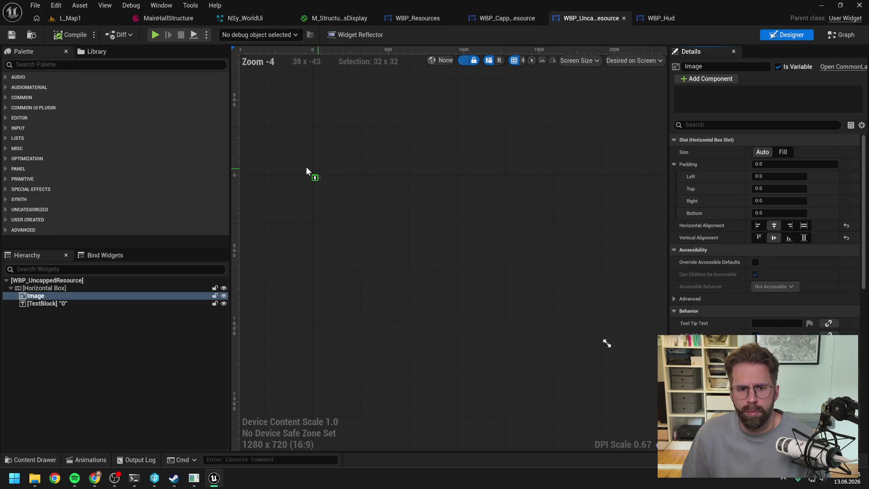
scroll(354, 199, up, 3)
click(361, 254)
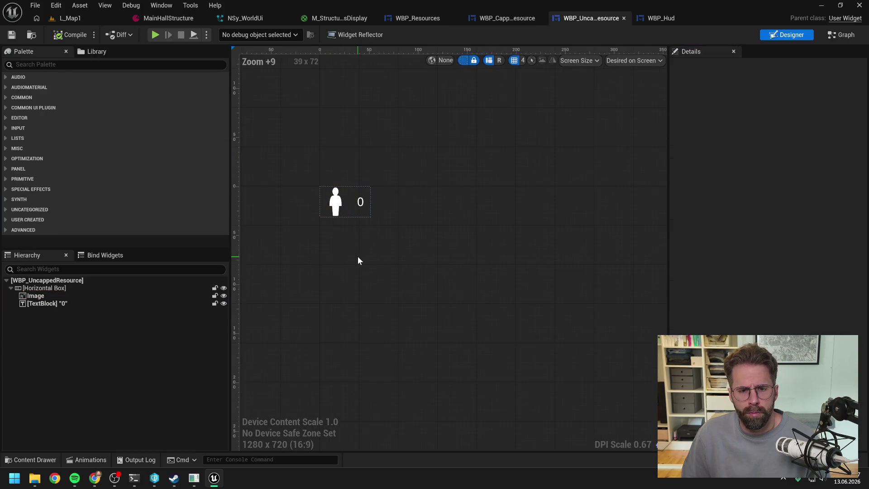
click(341, 201)
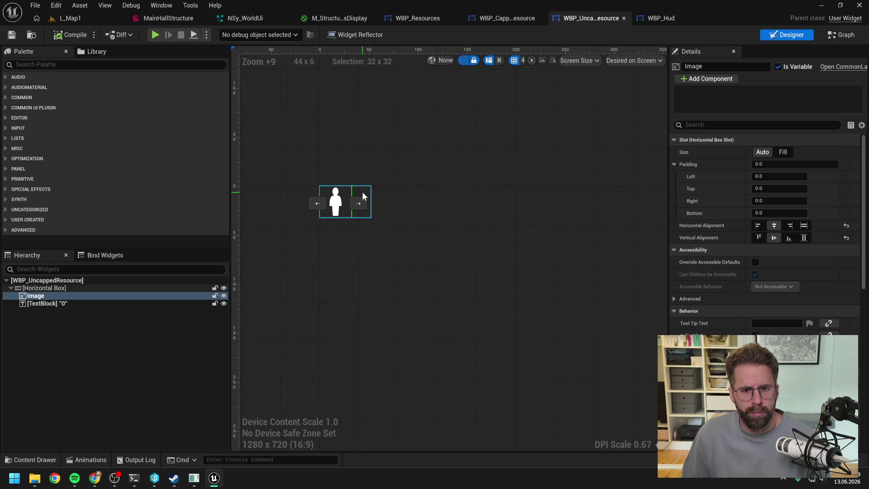
click(363, 194)
click(59, 304)
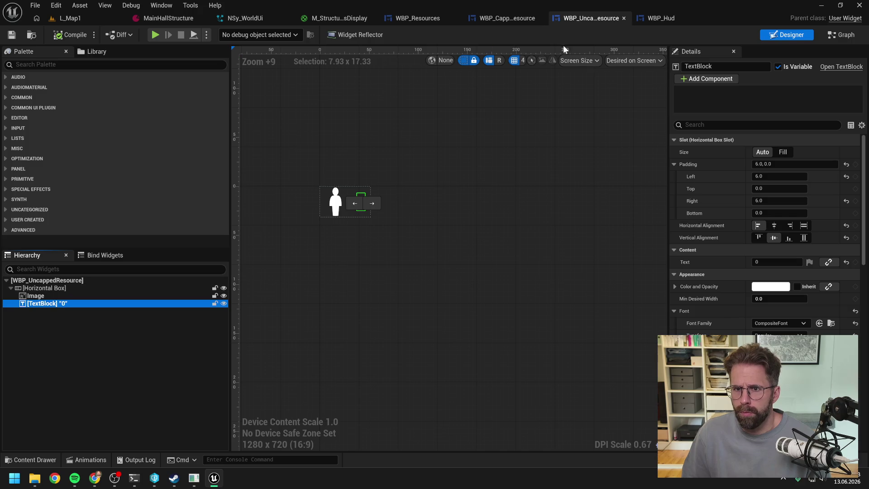
In WBP_CappedResource, try a left and right padding of 6 on the ProgressBar.
click(513, 22)
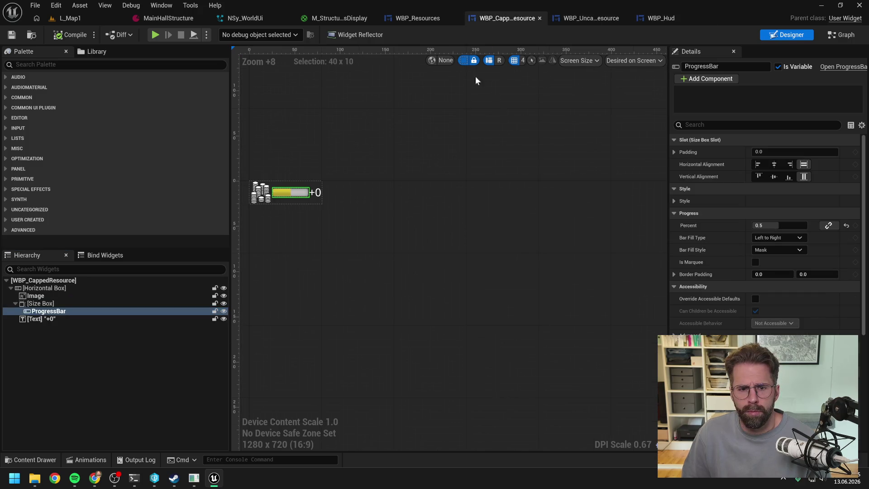
click(284, 195)
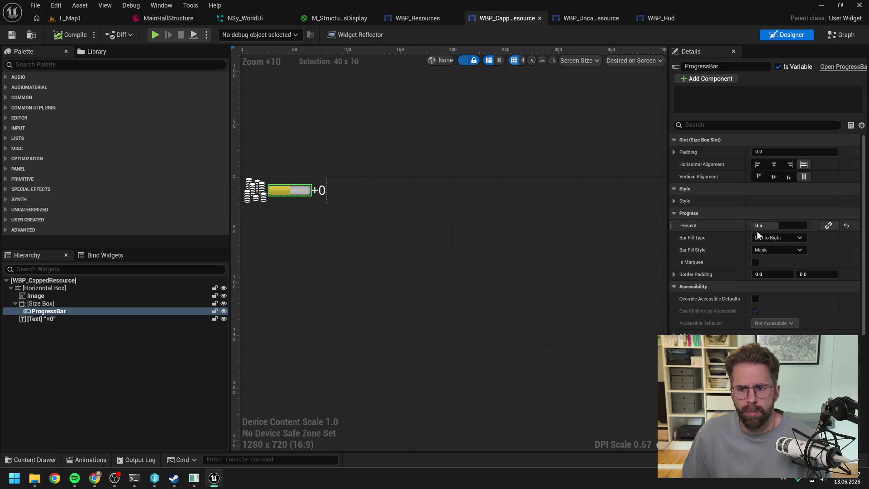
click(675, 152)
click(775, 164)
text(6)
key(Return)
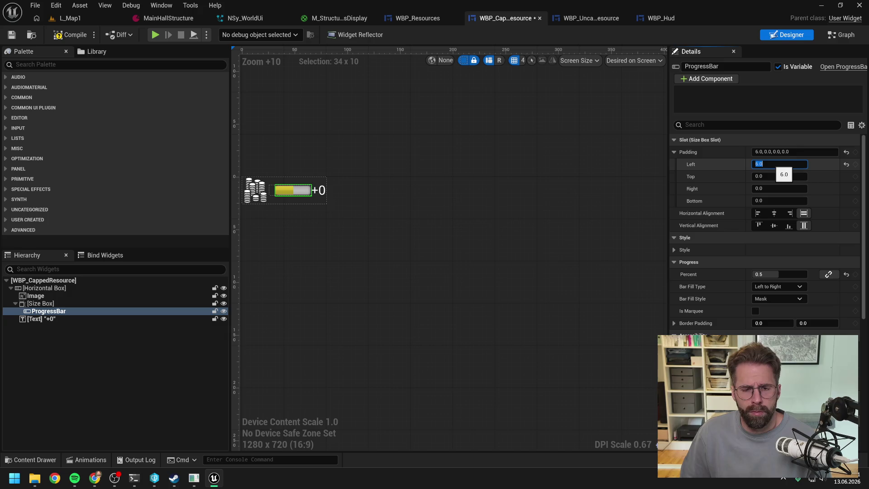
click(775, 188)
text(6)
key(Return)
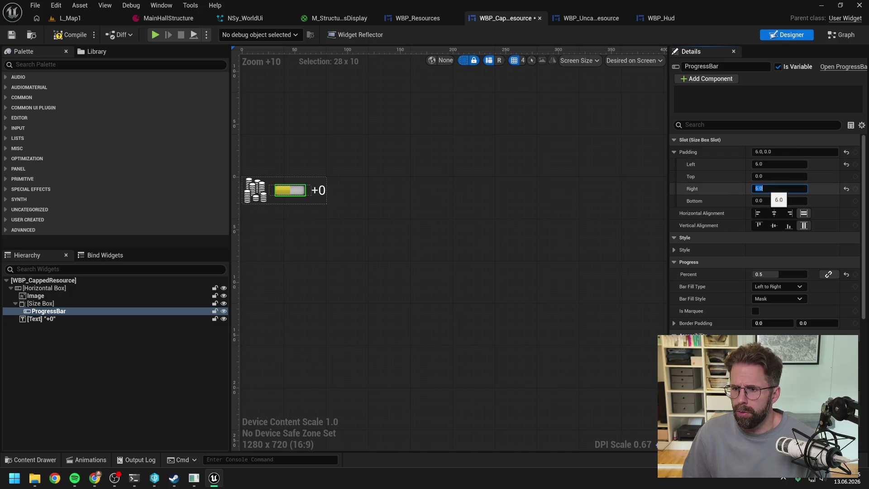
key(Return)
Reset the ProgressBar's left padding back to 0.
scroll(326, 257, up, 2)
click(316, 255)
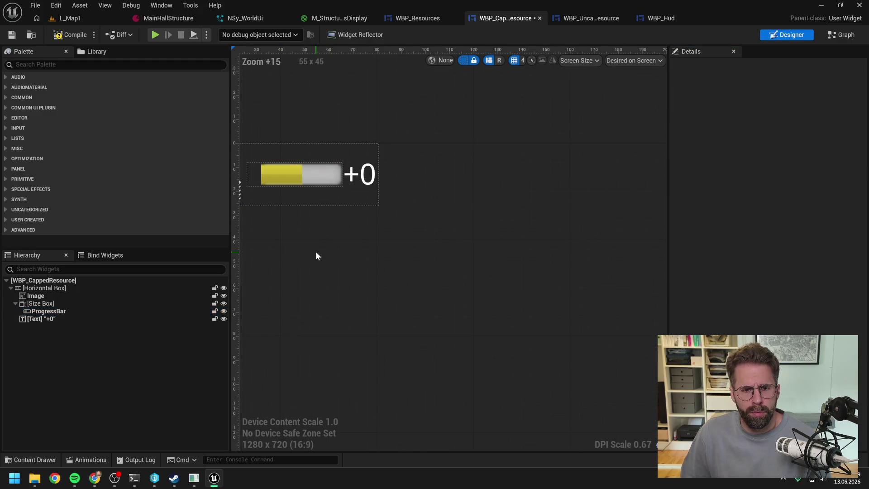
click(81, 312)
click(780, 164)
text(0)
key(Return)
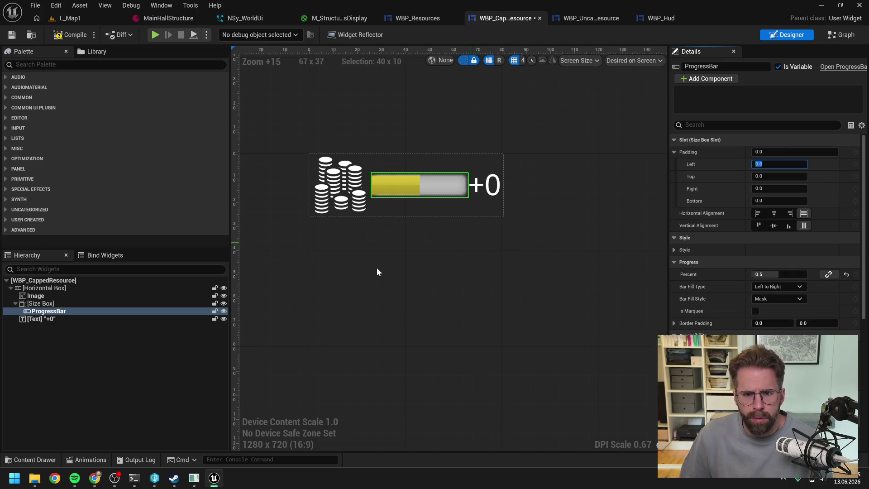
Give the Size Box left and right padding of 6.0, then compile and save.
click(73, 297)
click(70, 303)
click(770, 176)
text(6)
key(Return)
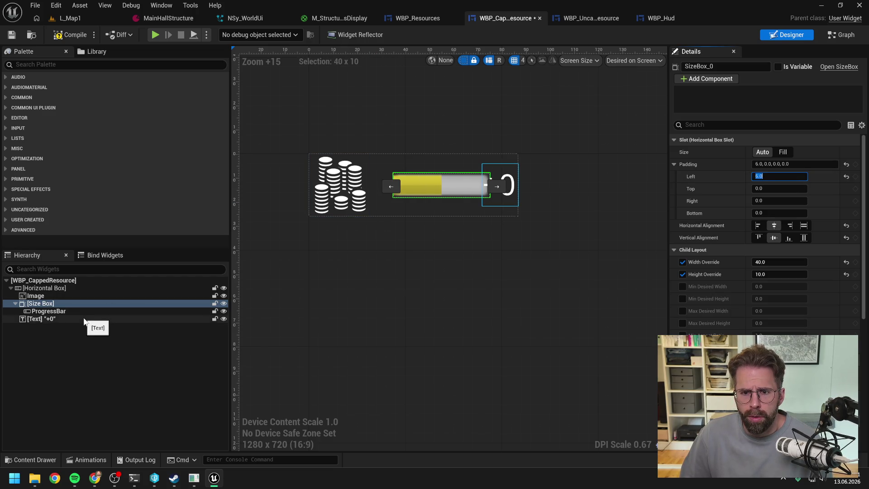
click(779, 201)
text(6)
key(Return)
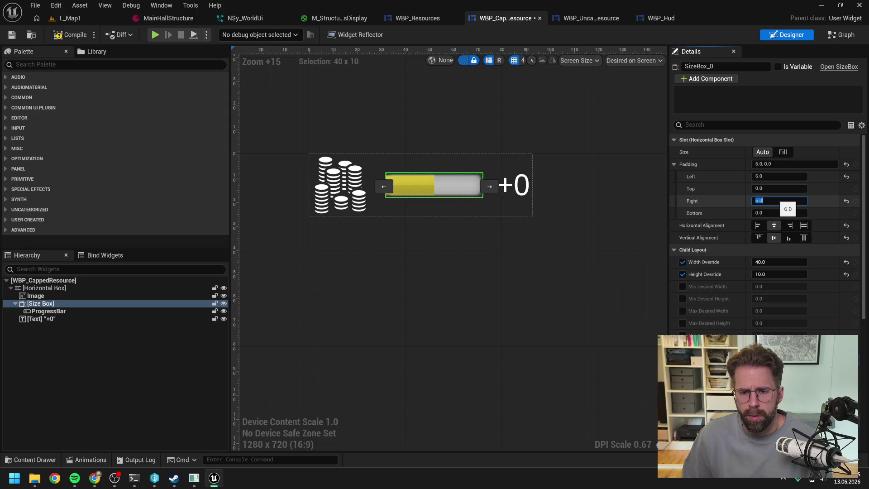
click(373, 267)
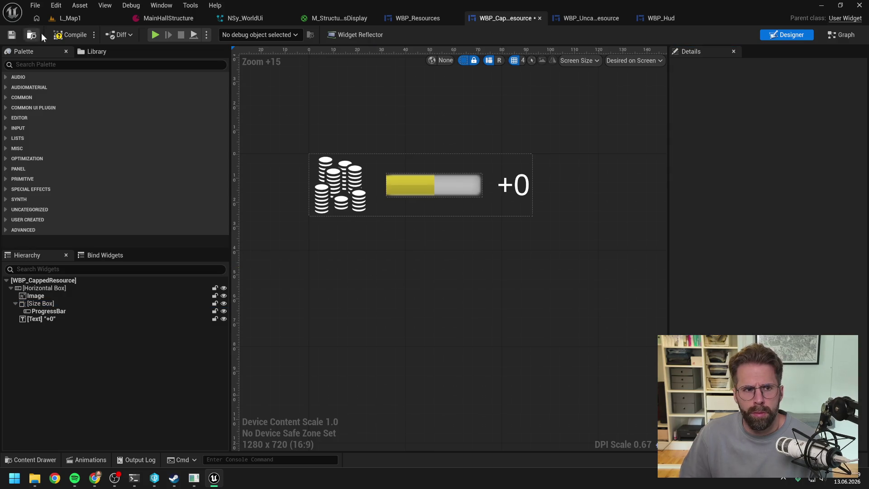
click(68, 35)
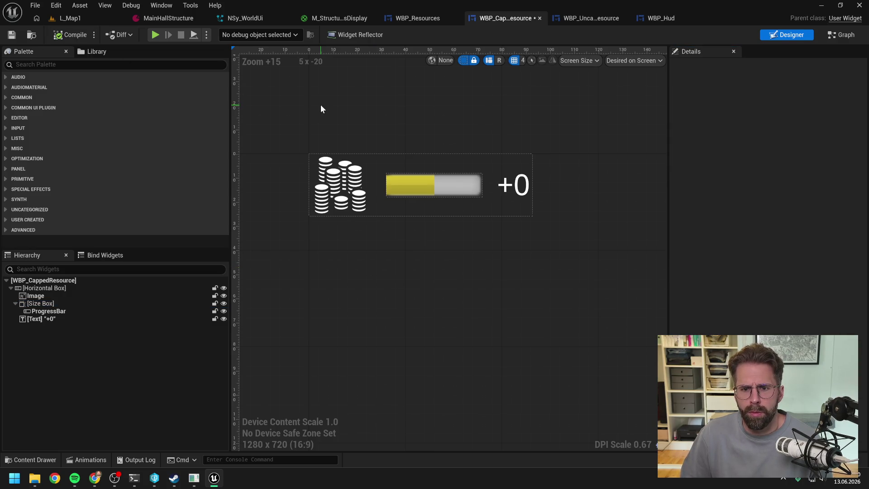
click(102, 18)
Run a short play test of L_Map1, stop it, and return to WBP_UncappedResource.
click(223, 35)
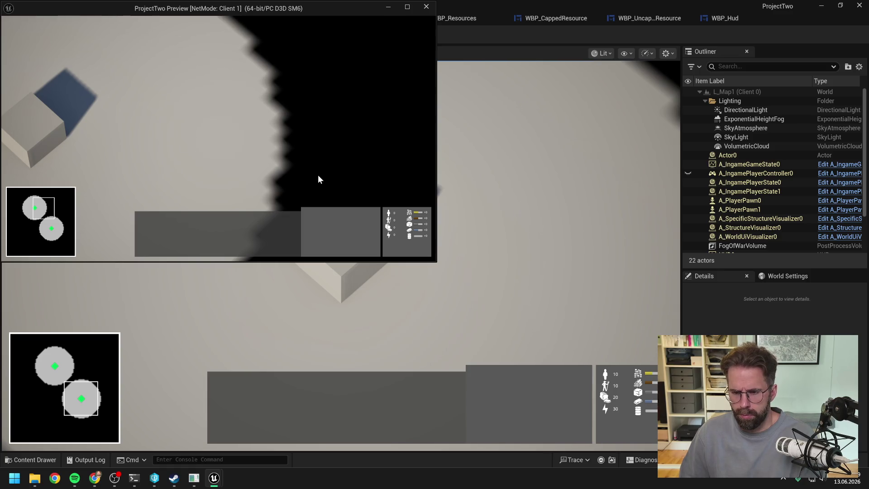
key(Escape)
click(658, 20)
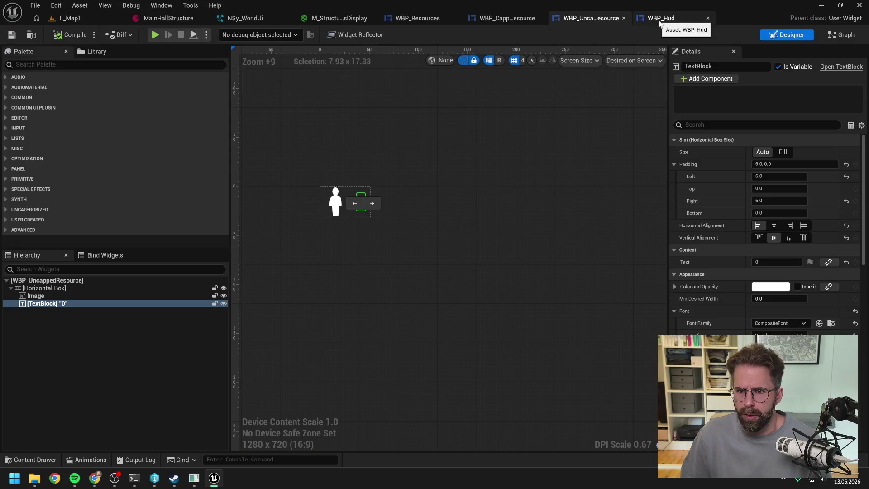
Insert a Spacer from the Palette between the villager image and the number label.
scroll(349, 206, up, 8)
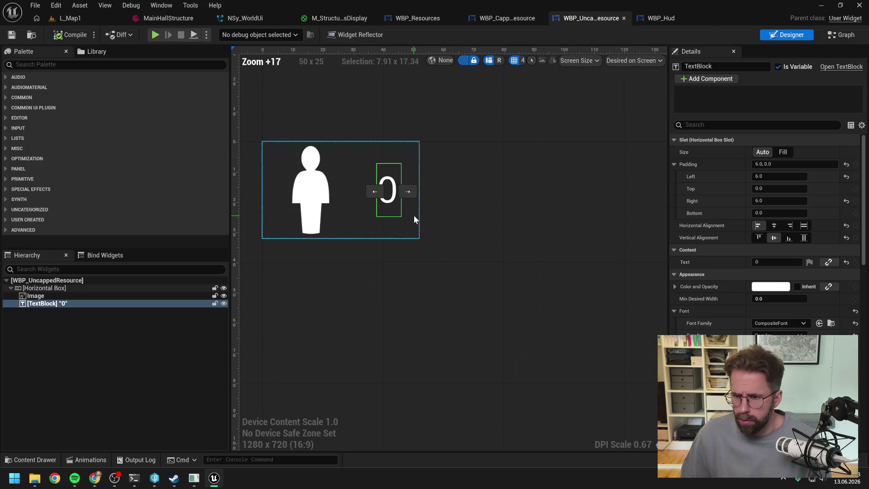
click(65, 327)
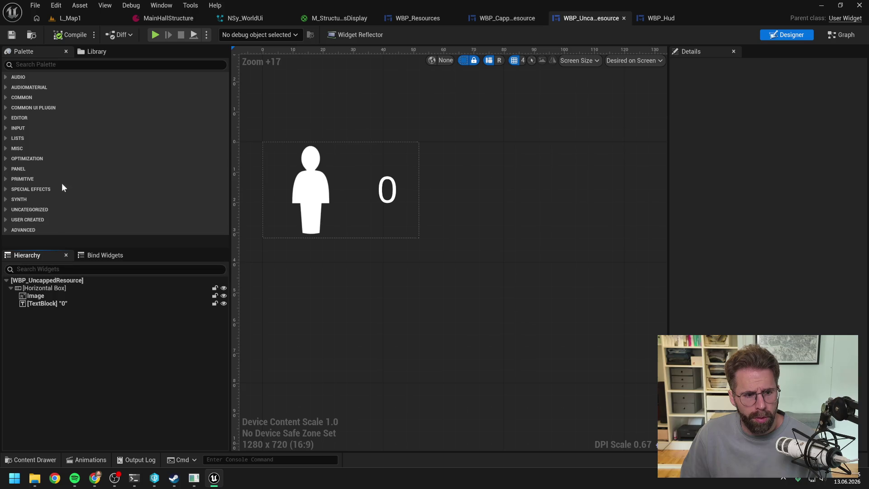
click(80, 65)
text(spac)
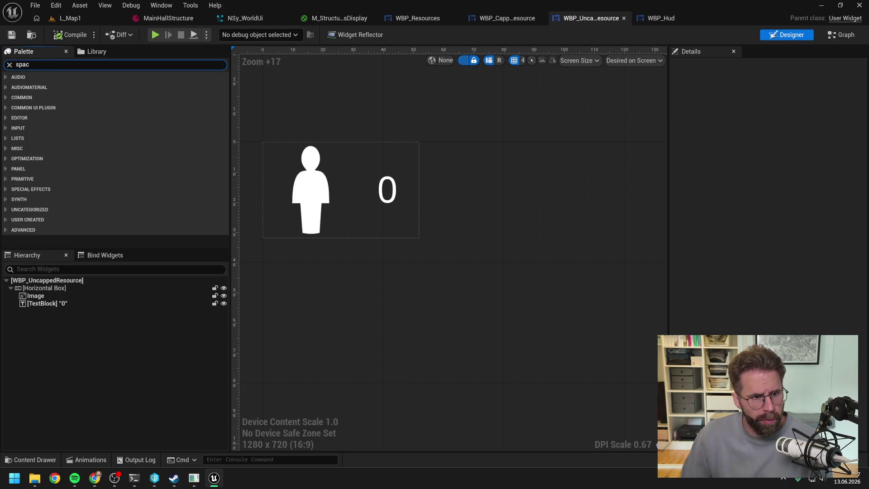
text(er)
click(41, 87)
drag(53, 87, 61, 298)
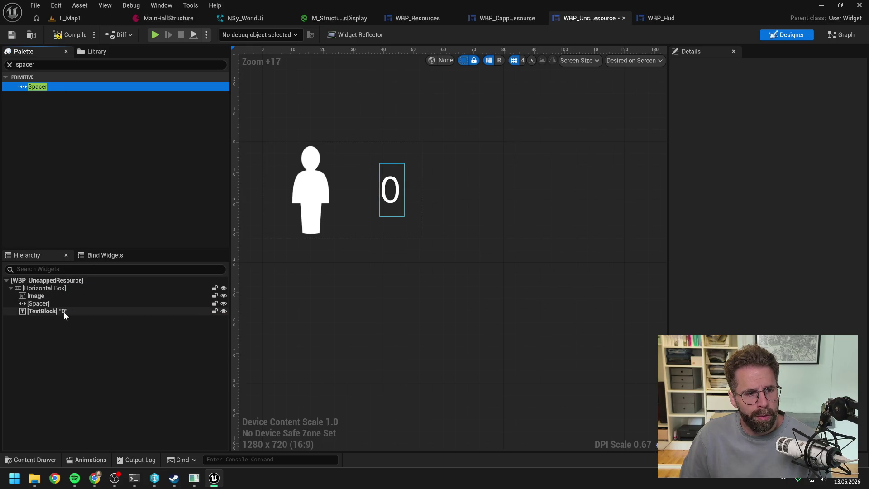
click(64, 313)
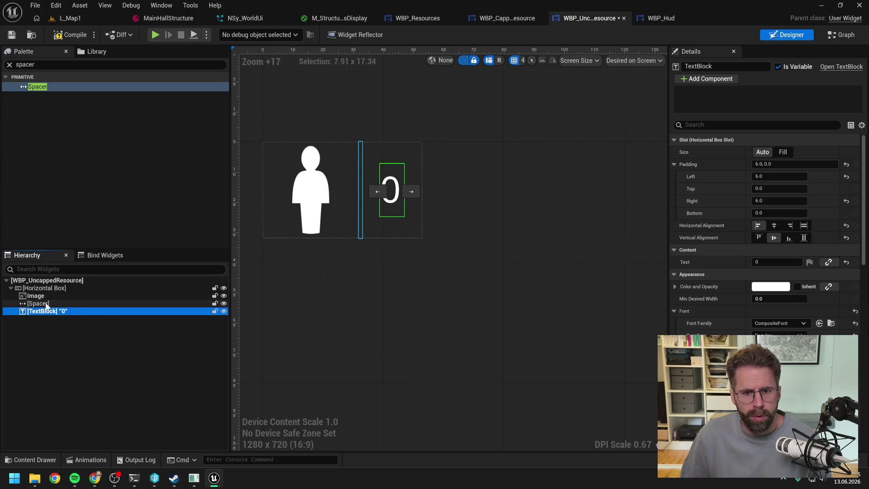
click(47, 305)
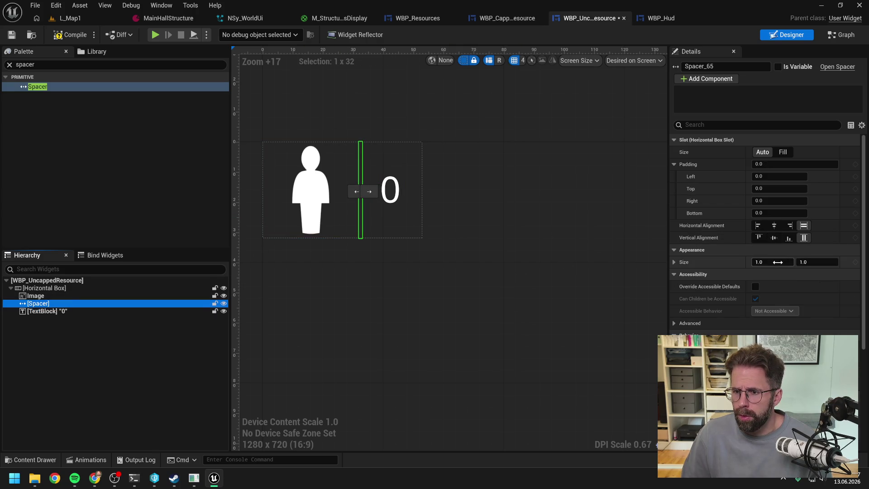
Size the Spacer to 6x6, centre it horizontally and vertically, and compile.
click(779, 262)
click(820, 262)
text(6)
click(774, 226)
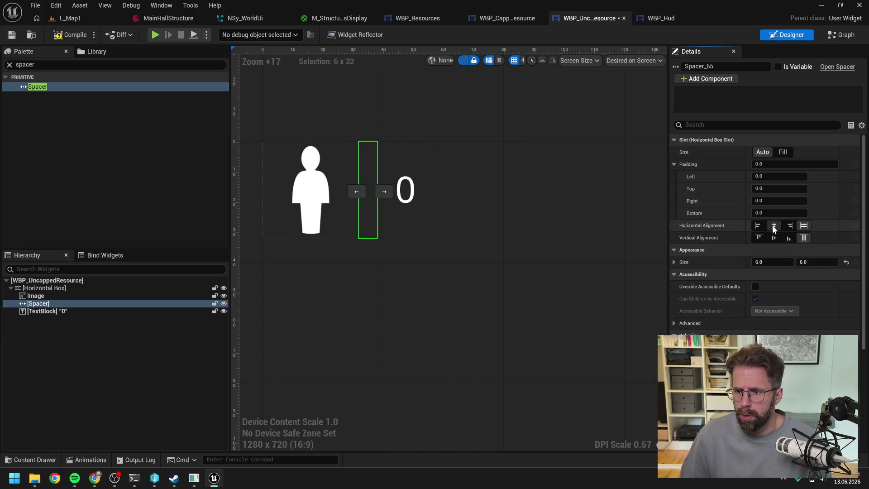
click(775, 237)
click(72, 35)
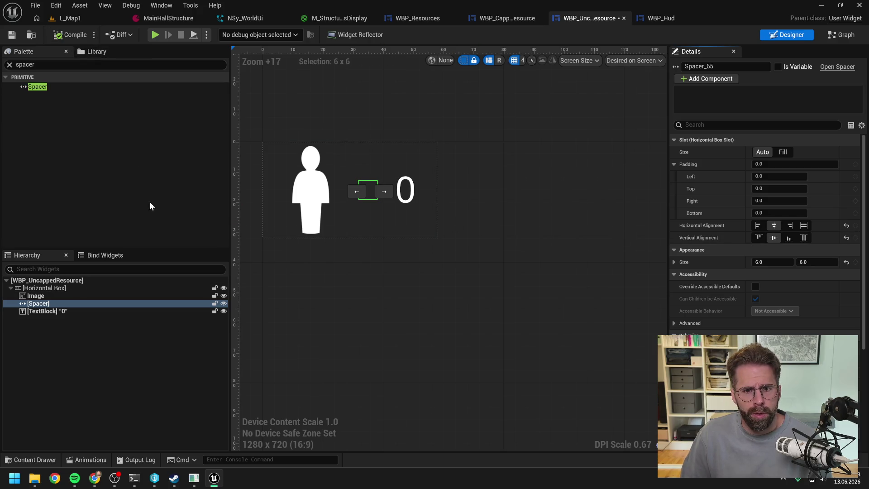
Remove the number label's side padding.
click(43, 295)
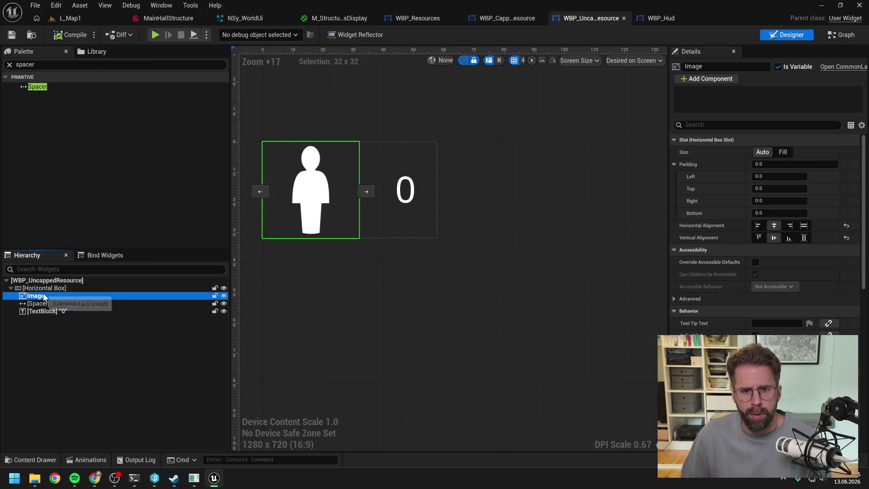
click(50, 304)
click(51, 314)
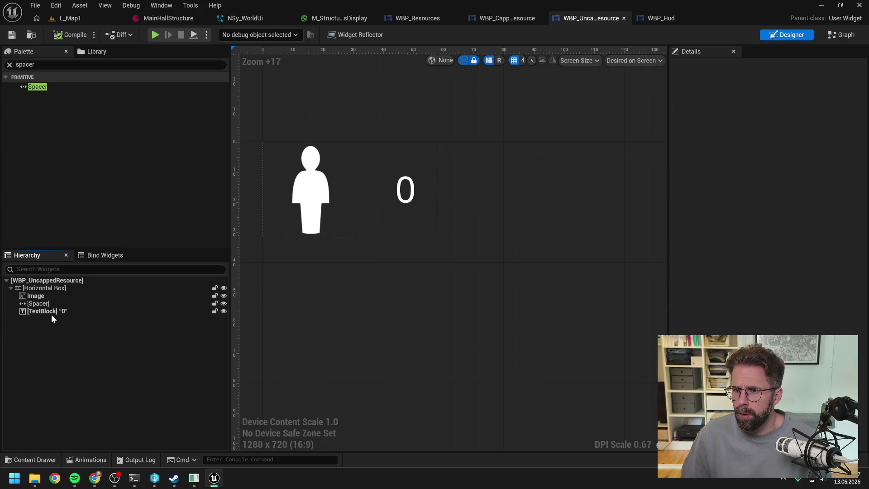
click(54, 313)
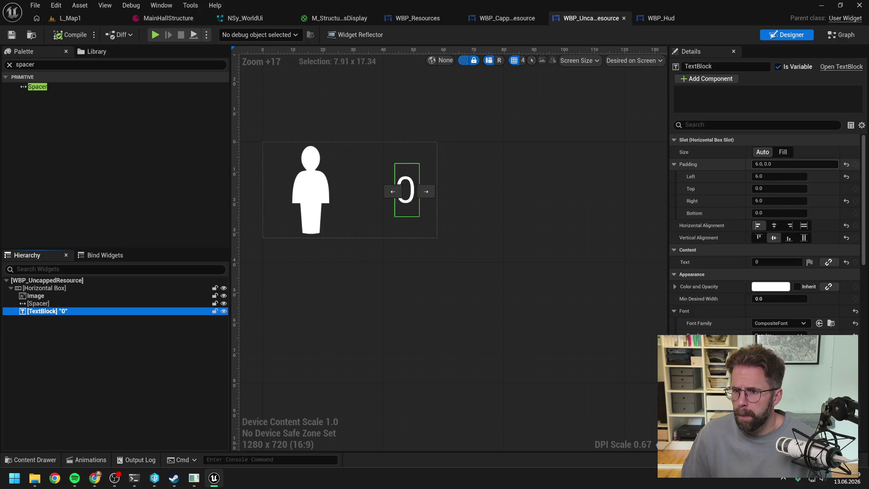
click(781, 164)
key(BackSpace)
click(153, 355)
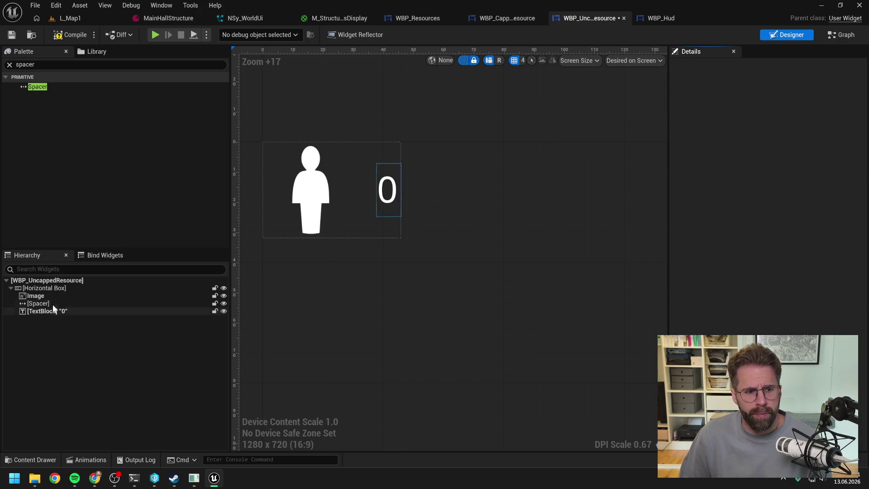
Copy the 6x6 Spacer and paste a second one after the number label.
click(50, 304)
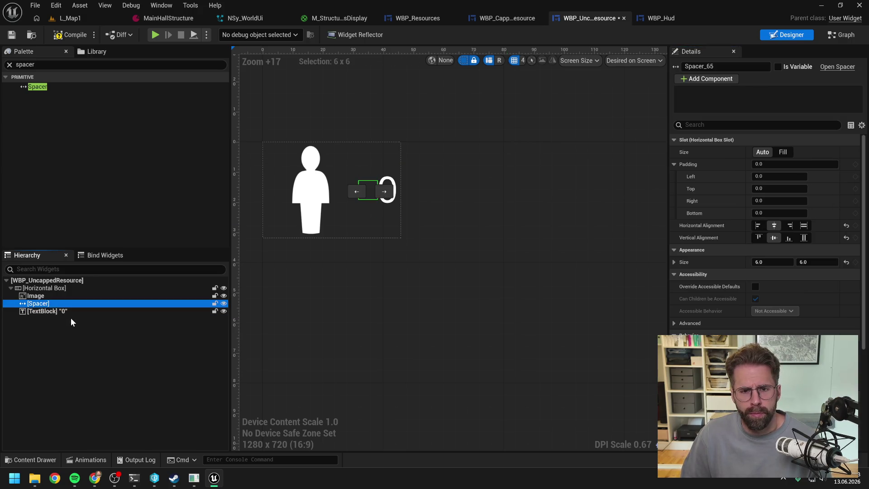
key(ctrl+c)
click(56, 311)
key(ctrl+v)
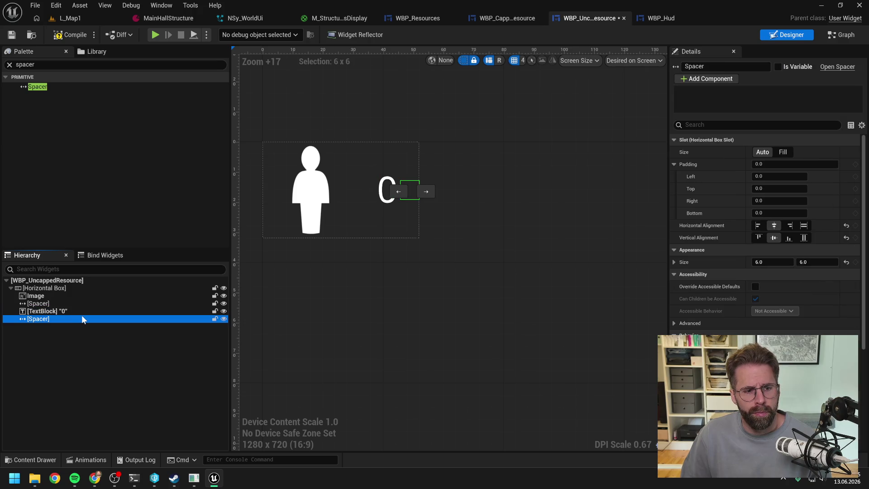
click(75, 357)
click(62, 311)
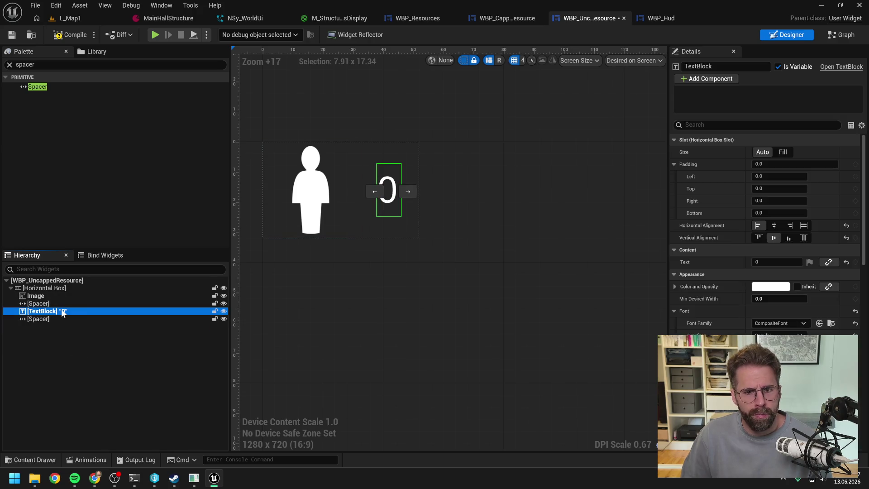
click(47, 303)
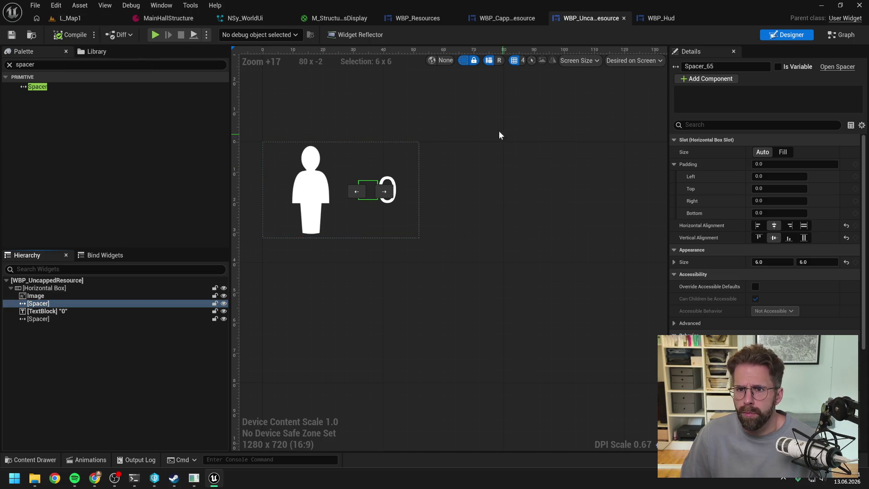
click(516, 18)
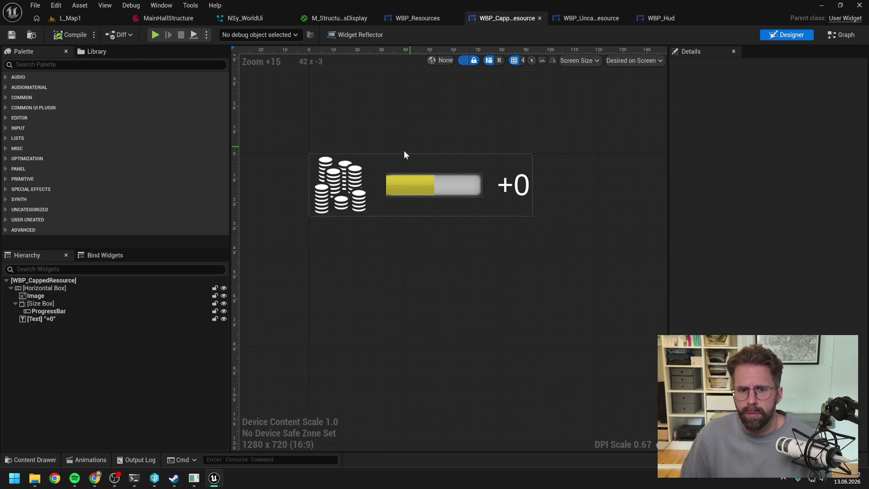
Clear the Size Box's padding around the progress bar.
click(58, 311)
click(53, 304)
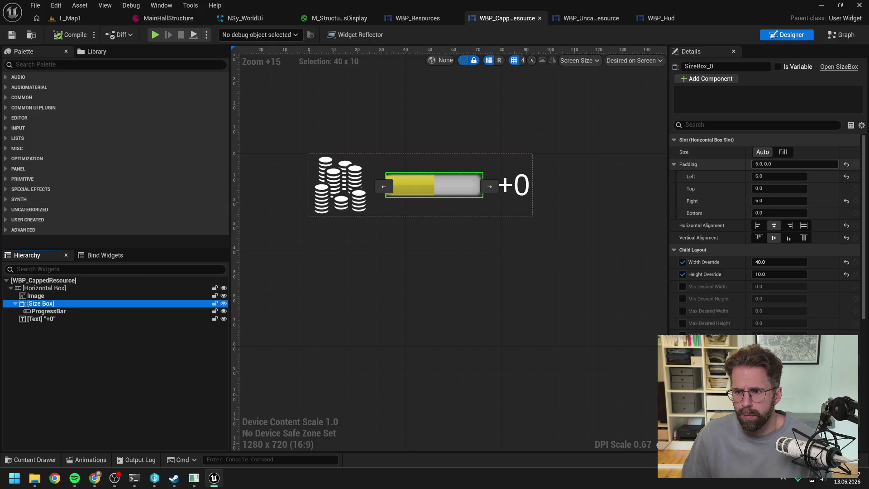
click(770, 164)
key(Return)
Add a 6x6 centred Spacer between the coin icon and the progress bar.
click(93, 64)
text(spacer)
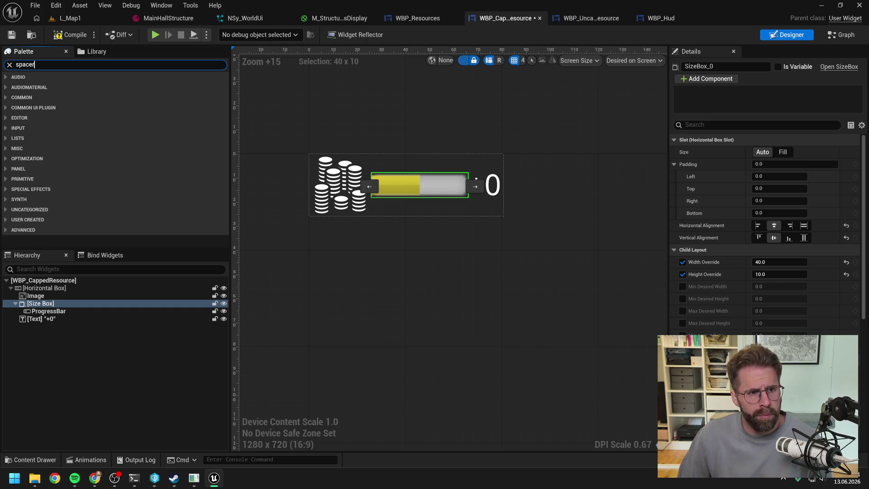
click(44, 88)
mouse_move(45, 92)
mouse_down()
mouse_move(68, 304)
mouse_move(56, 300)
mouse_up()
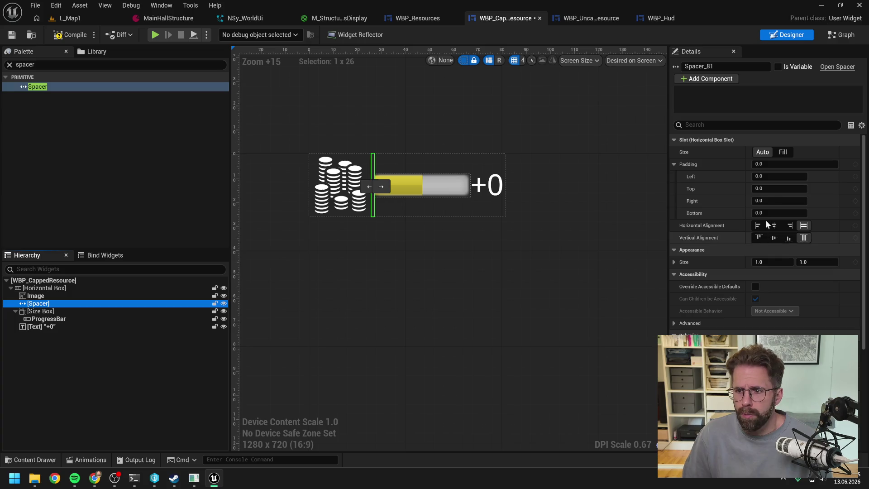
click(776, 261)
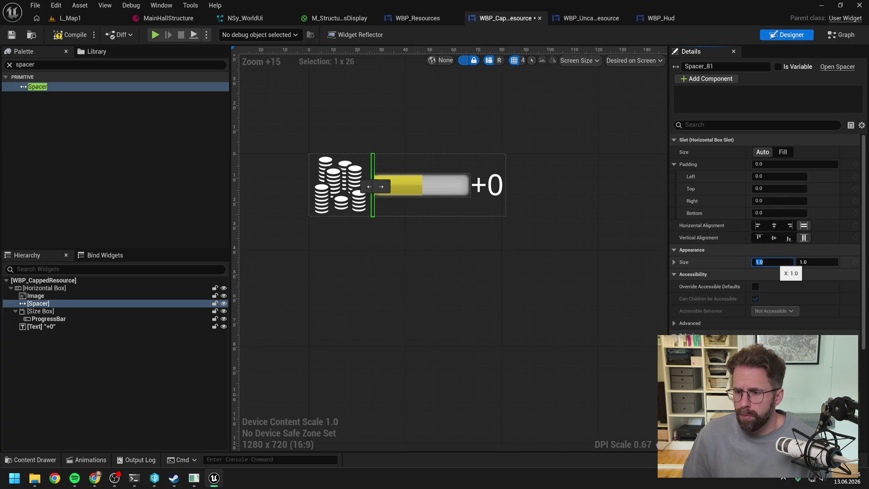
key(Return)
click(805, 261)
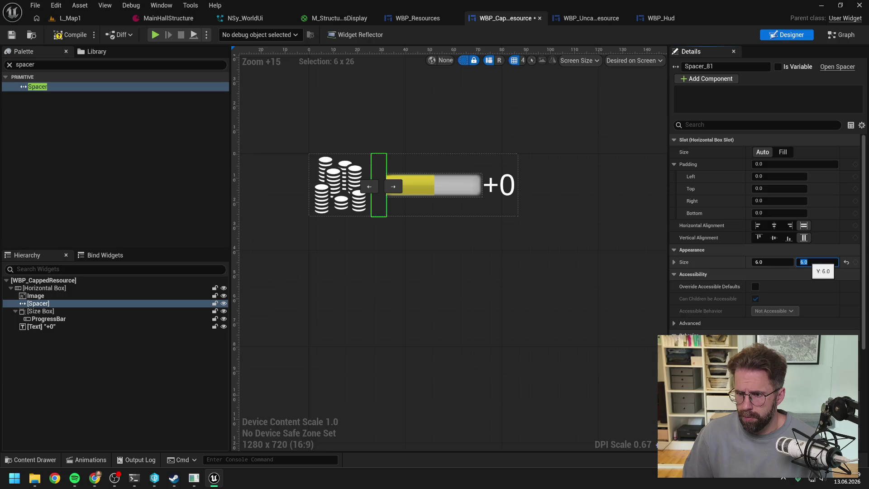
click(774, 225)
click(774, 238)
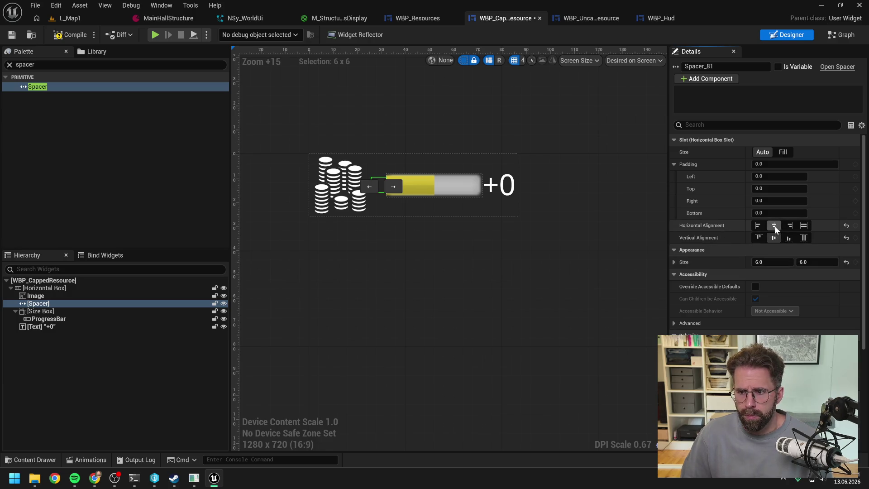
Paste a second Spacer and move it between the progress bar and the +0 text.
click(64, 312)
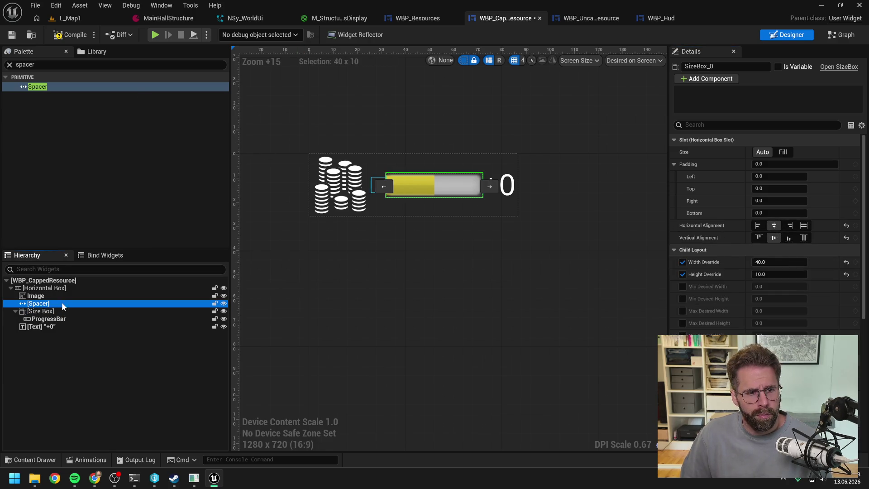
click(50, 327)
key(ctrl+v)
drag(54, 334, 42, 327)
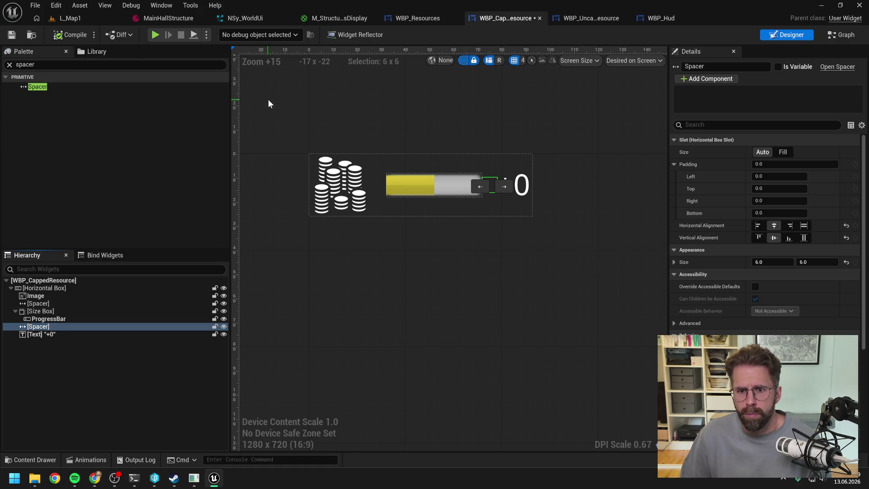
click(421, 19)
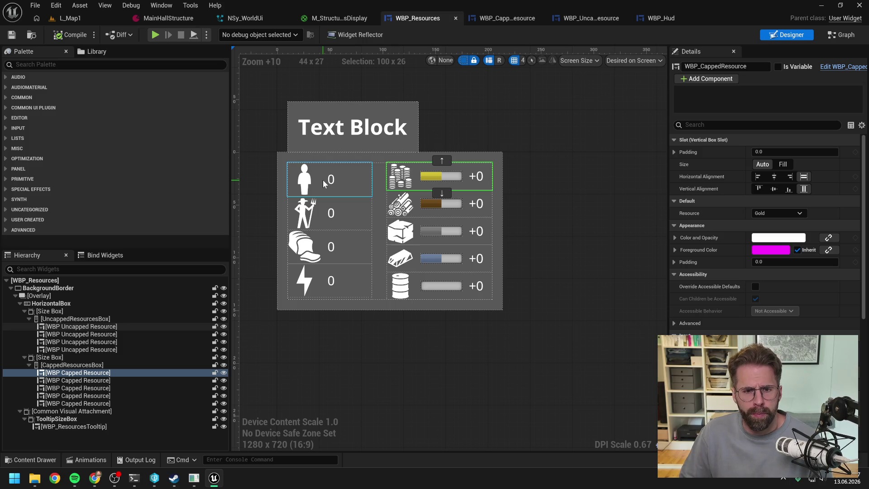
Add a centred 4x4 Spacer after the first uncapped resource entry and save.
click(120, 325)
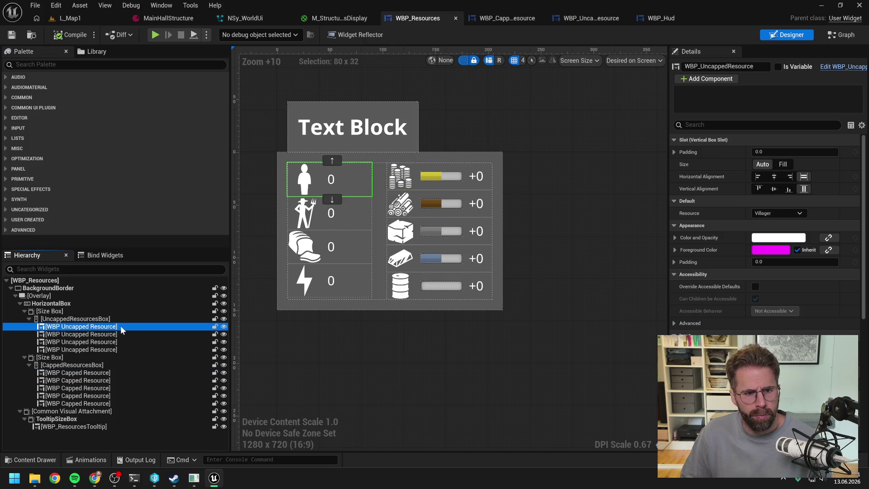
click(113, 64)
text(sp)
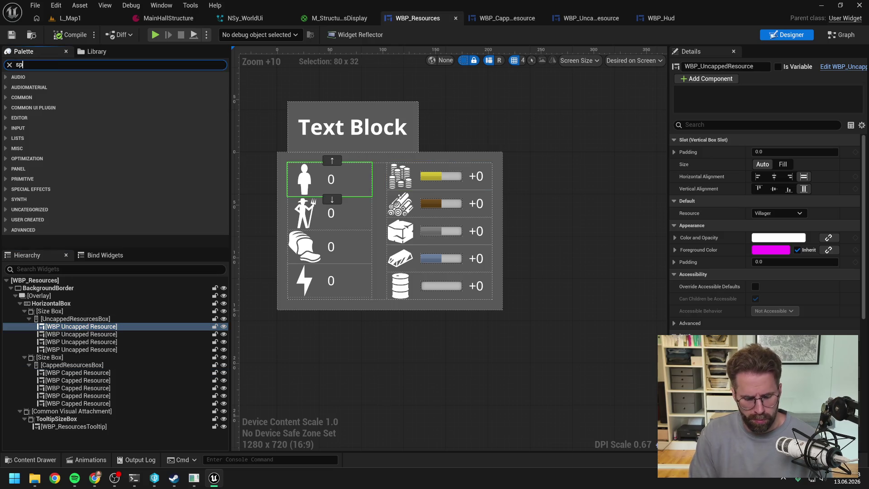
text(acer)
mouse_move(39, 86)
mouse_down()
mouse_move(57, 92)
mouse_move(93, 249)
mouse_move(92, 334)
mouse_up()
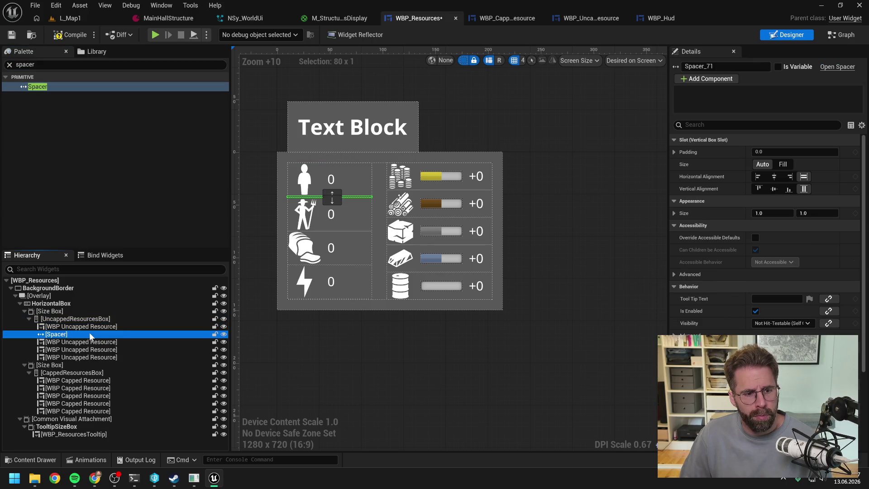
click(772, 212)
text(4)
key(Tab)
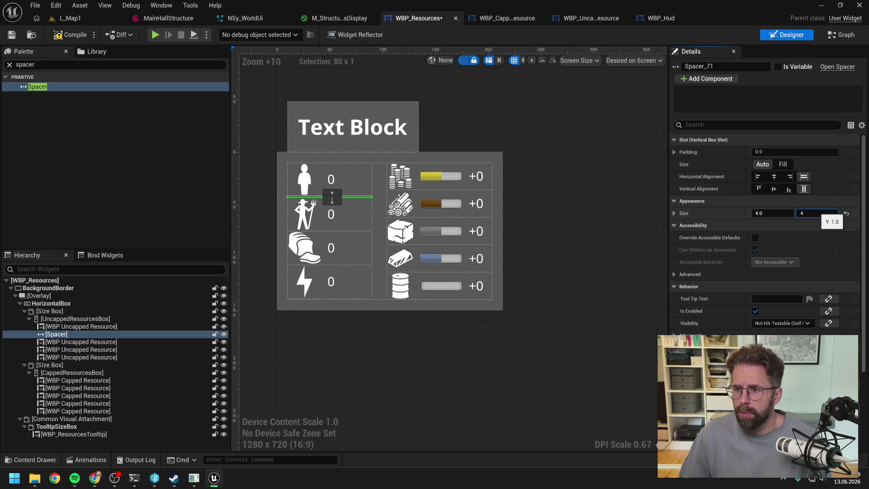
text(4)
key(Return)
click(775, 176)
click(774, 189)
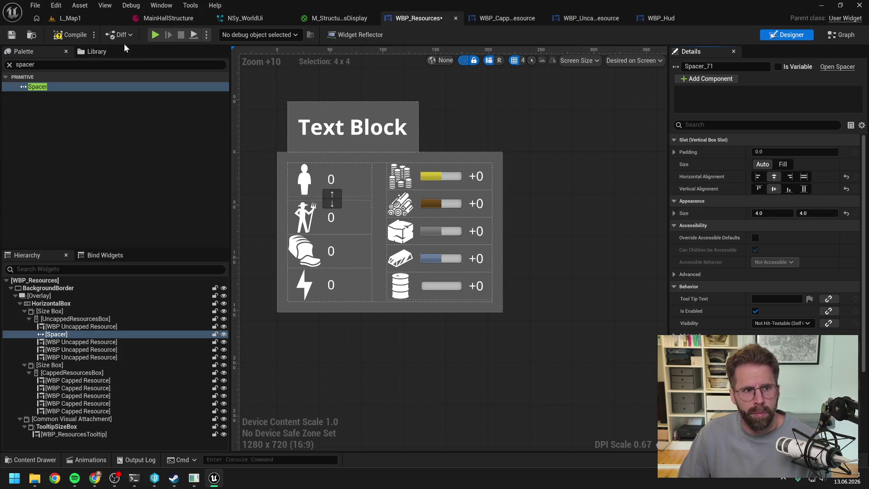
key(ctrl+s)
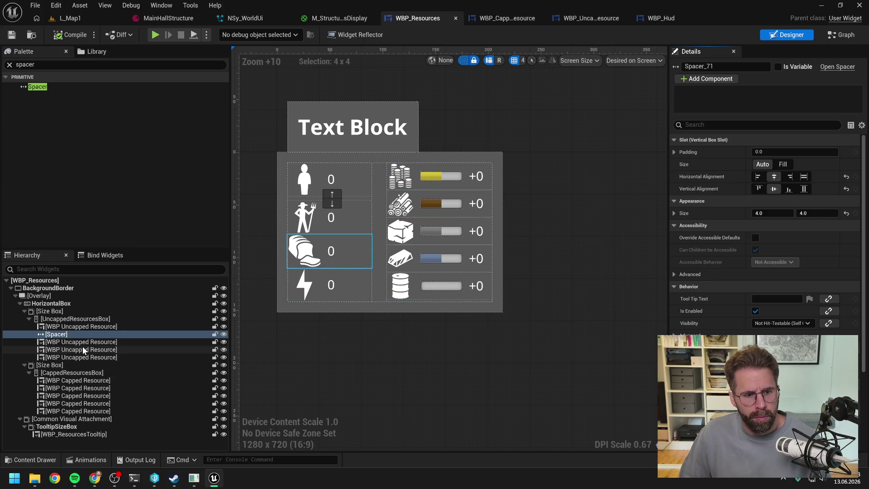
Copy that Spacer and paste it below the Worker and Food entries.
click(82, 343)
click(83, 351)
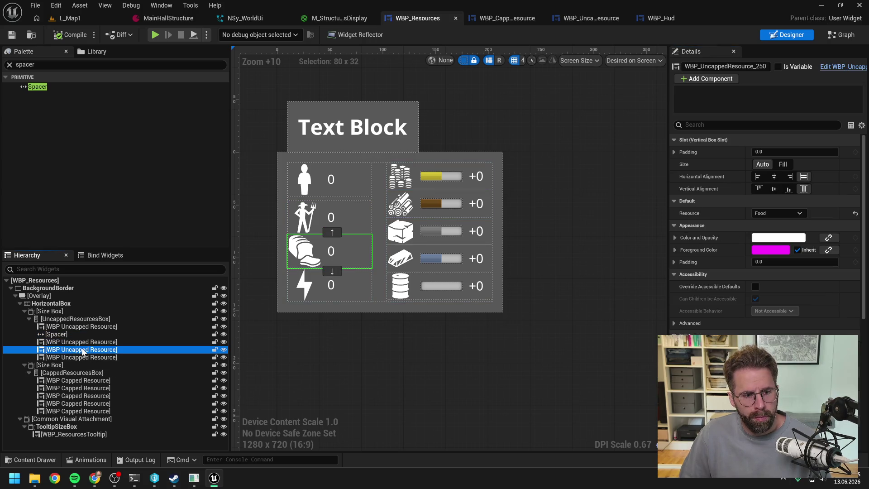
click(77, 342)
click(78, 334)
key(ctrl+c)
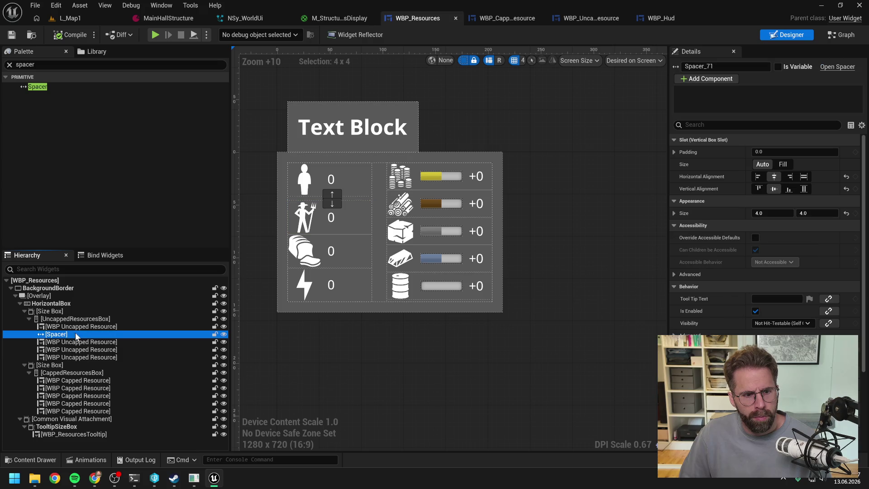
click(78, 343)
key(ctrl+v)
click(83, 357)
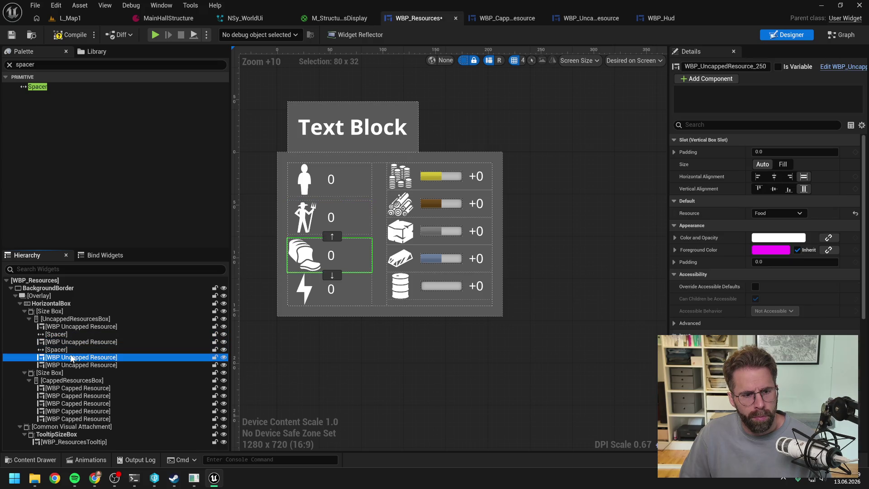
key(ctrl+v)
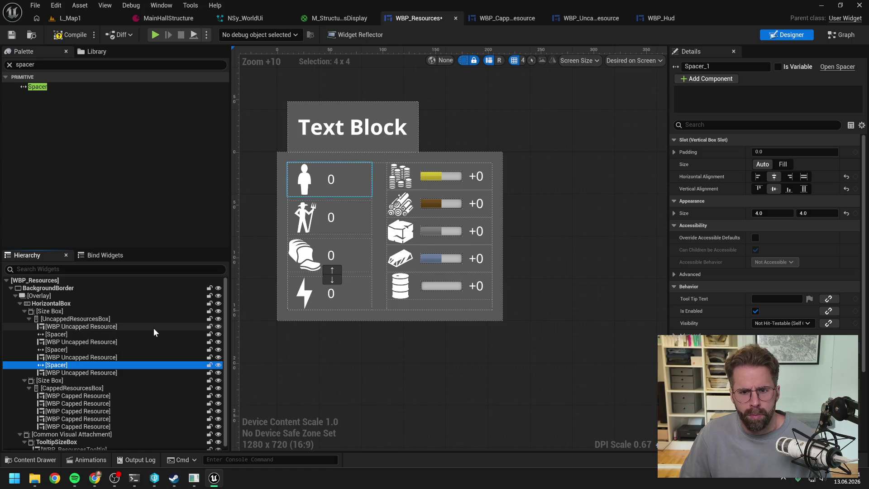
Paste Spacers below the Gold, Wood, Metal and Stone capped entries and save.
click(78, 396)
key(ctrl+v)
click(77, 411)
key(ctrl+v)
click(83, 434)
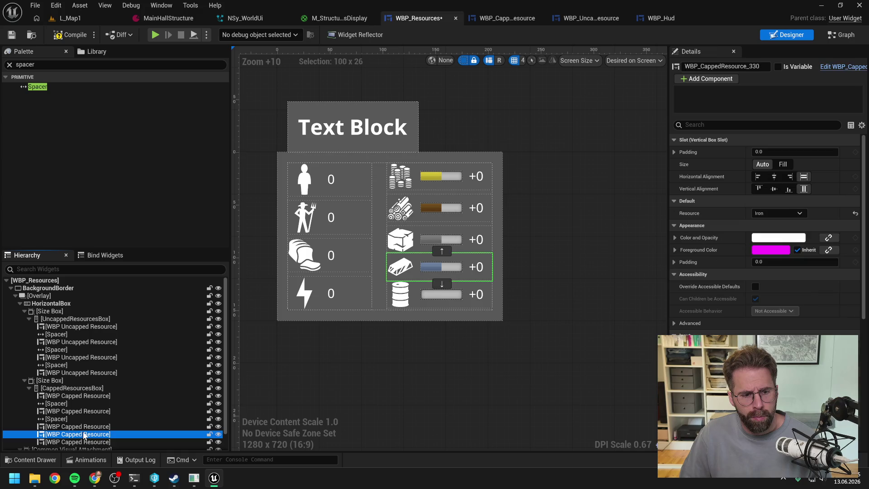
key(ctrl+v)
scroll(94, 409, down, 2)
click(89, 400)
key(ctrl+v)
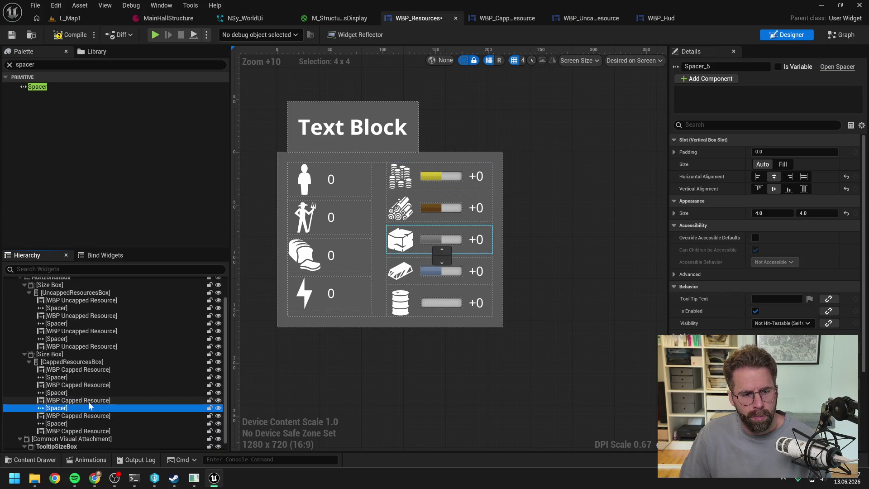
key(ctrl+s)
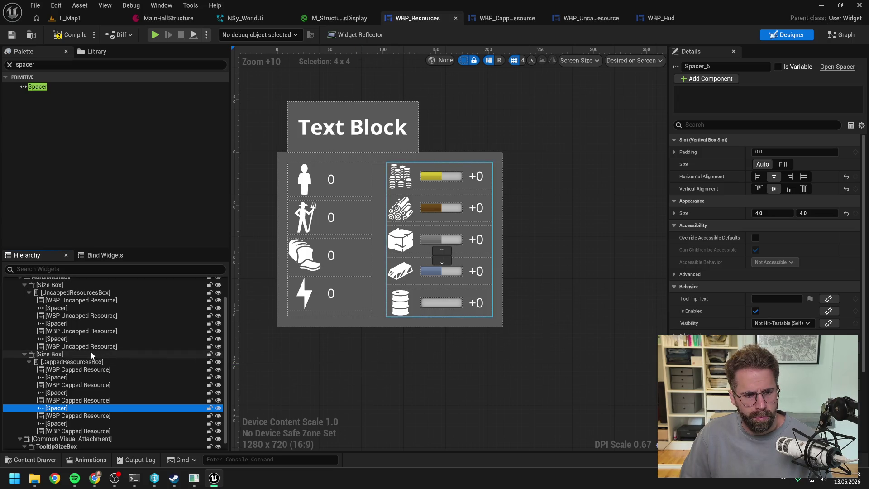
click(72, 338)
Multi-select the three UncappedResourcesBox Spacers, set Size X and Y to 6.0, and save.
ctrl+click(56, 324)
ctrl+click(56, 308)
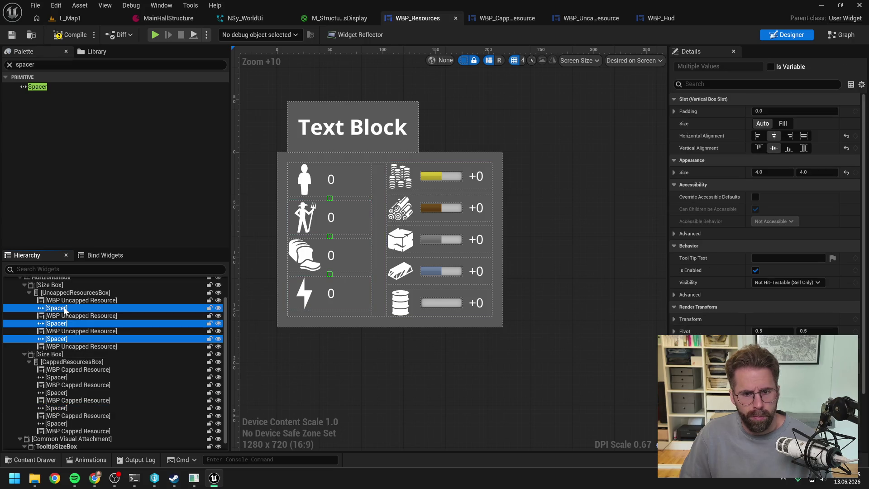
click(773, 172)
key(Tab)
text(5)
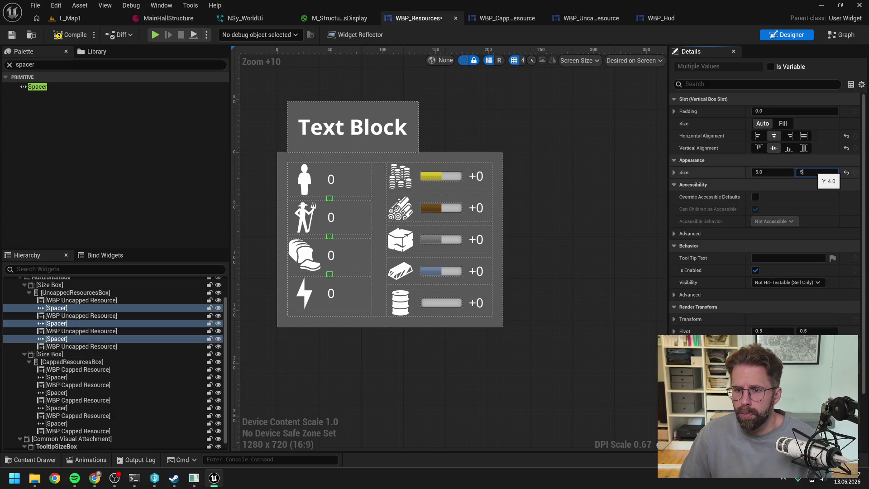
key(Return)
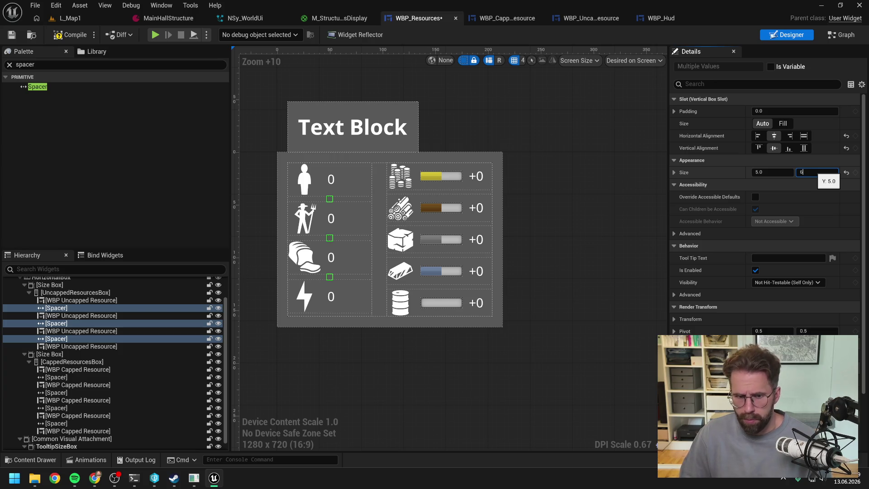
key(shift+Tab)
text(6)
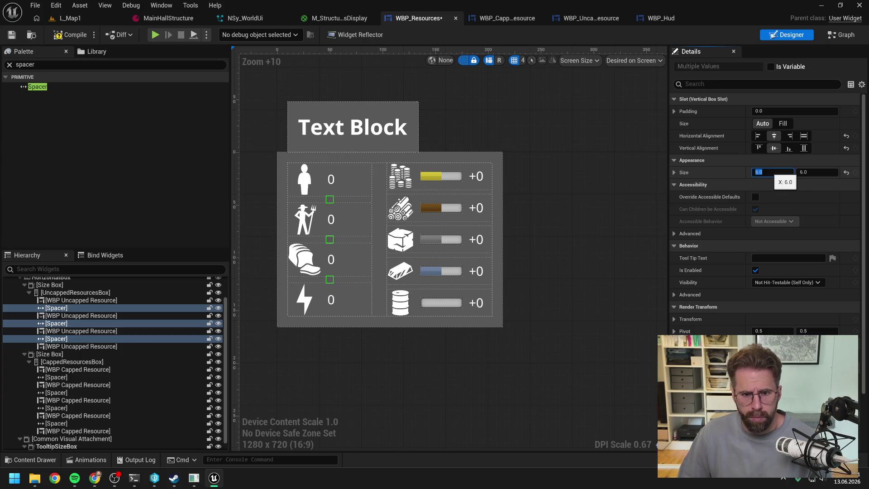
key(Return)
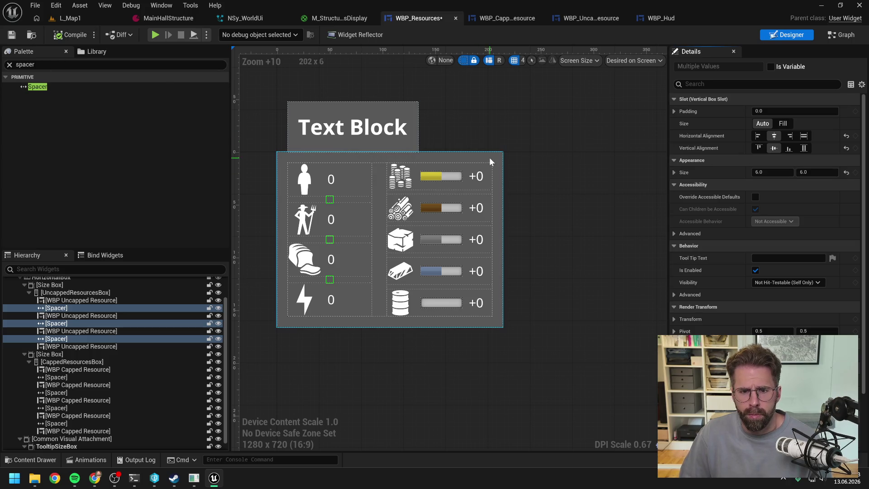
key(ctrl+s)
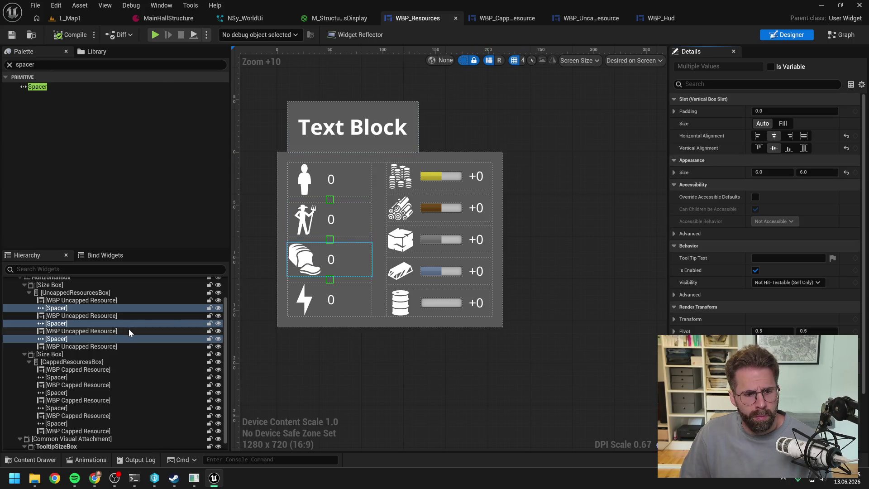
Add a Spacer from the Palette between the uncapped and capped resource columns.
click(60, 286)
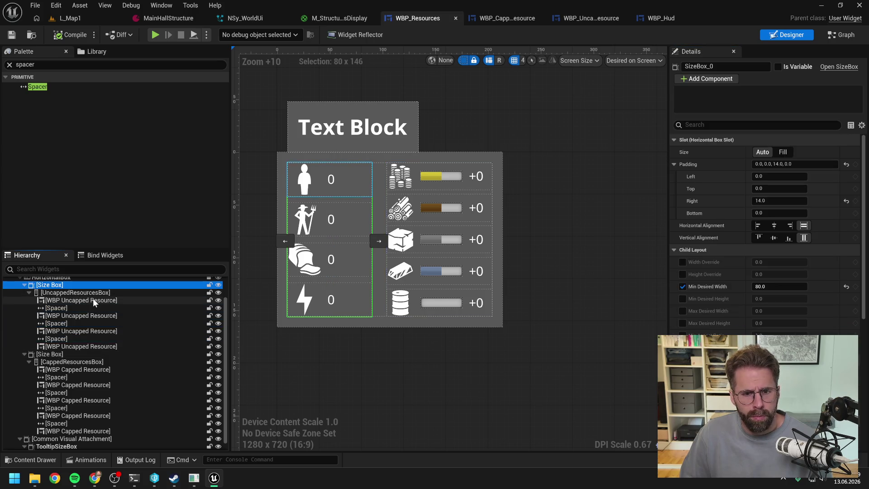
scroll(90, 306, up, 1)
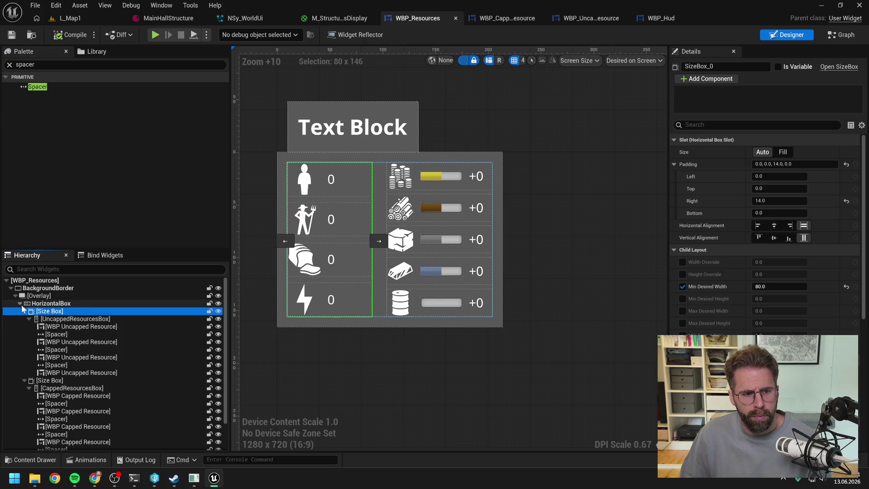
click(20, 303)
click(19, 303)
click(24, 311)
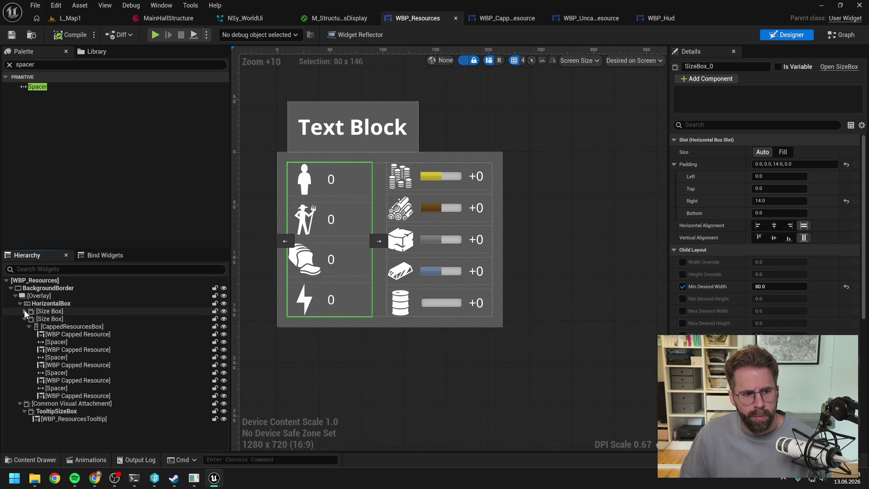
click(25, 318)
click(51, 319)
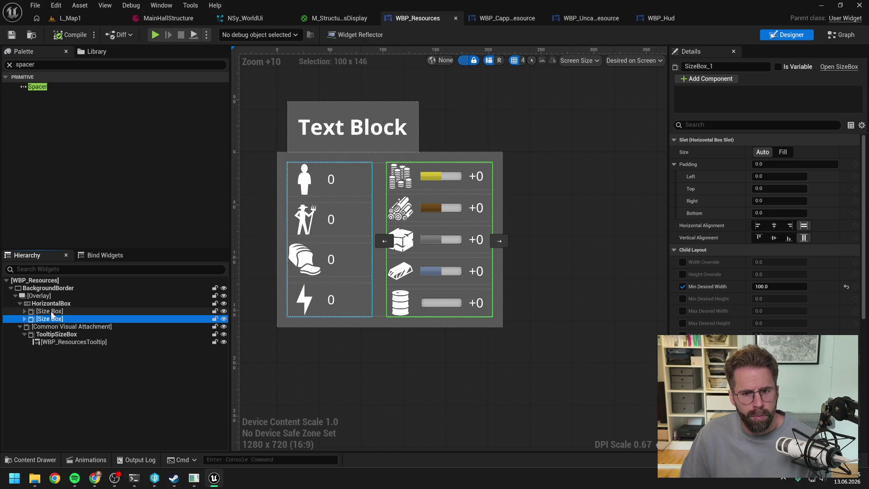
click(50, 312)
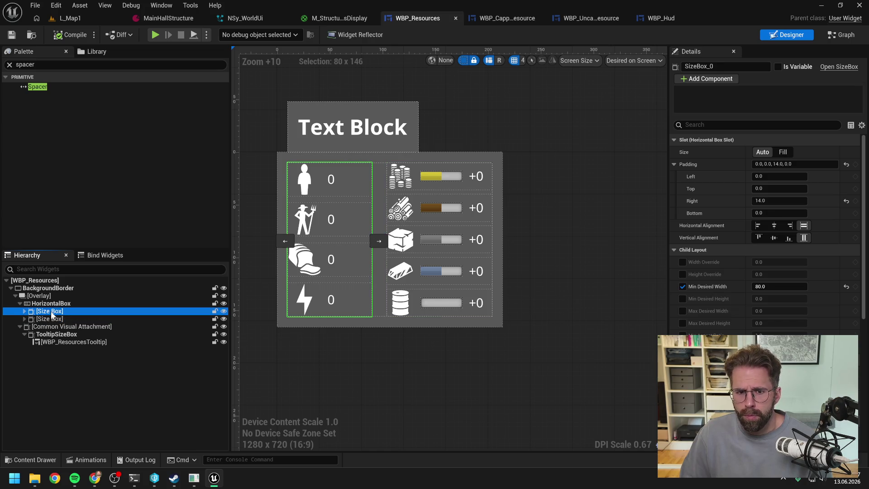
click(81, 65)
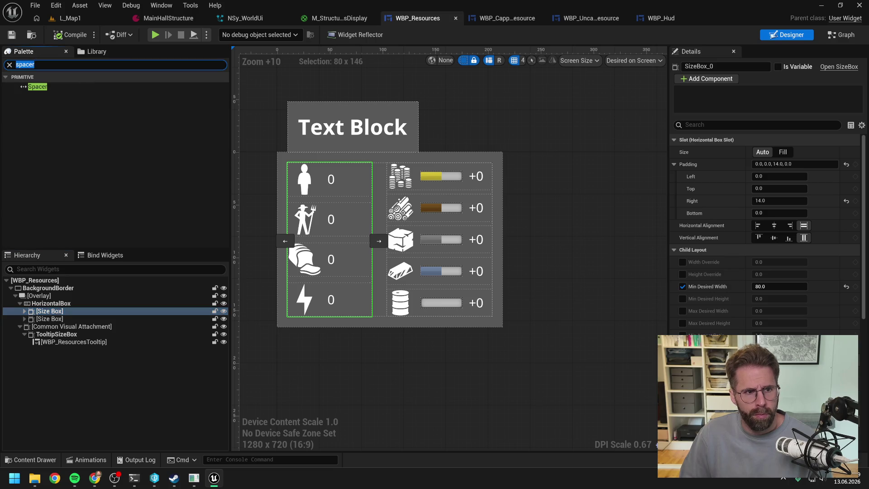
drag(44, 87, 62, 322)
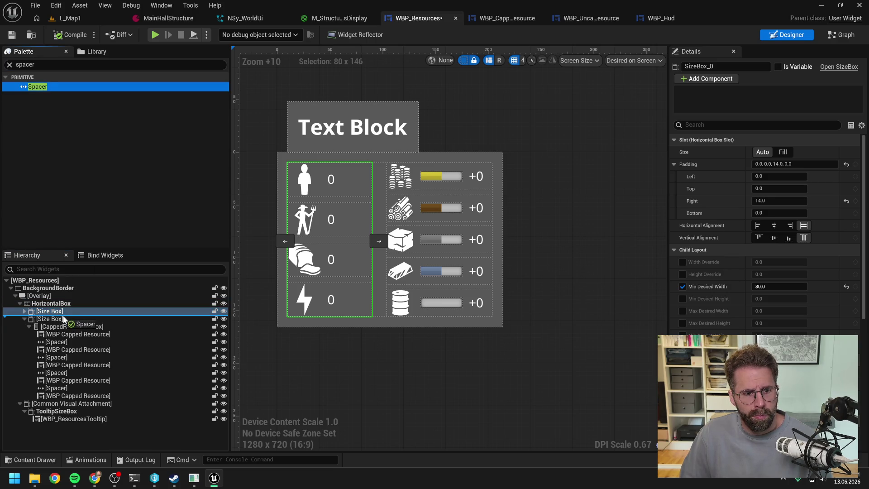
click(62, 320)
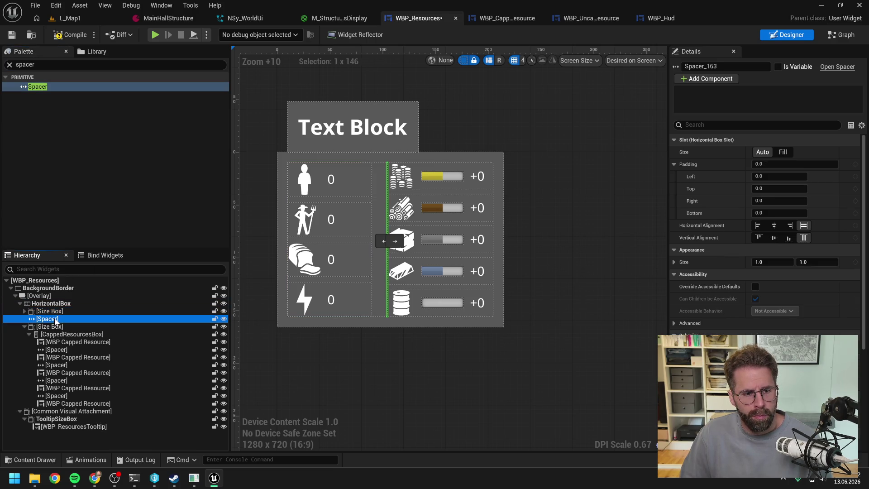
Size the spacer 14×14 and center it horizontally and vertically.
click(770, 262)
click(813, 263)
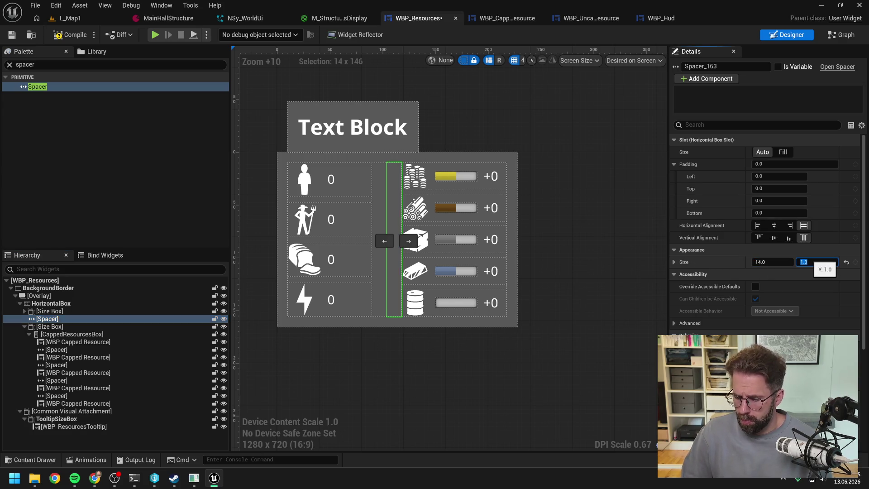
text(4)
key(Return)
click(774, 226)
click(775, 238)
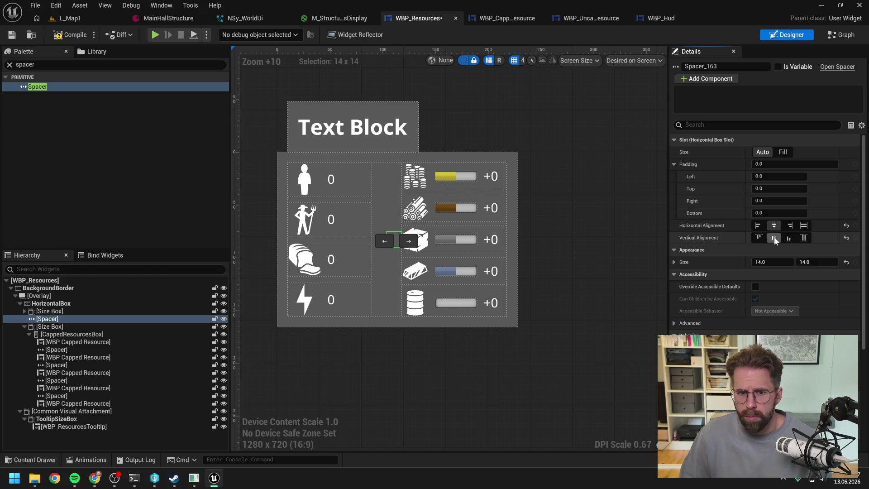
Set the uncapped resources column's right padding to 0.
click(50, 311)
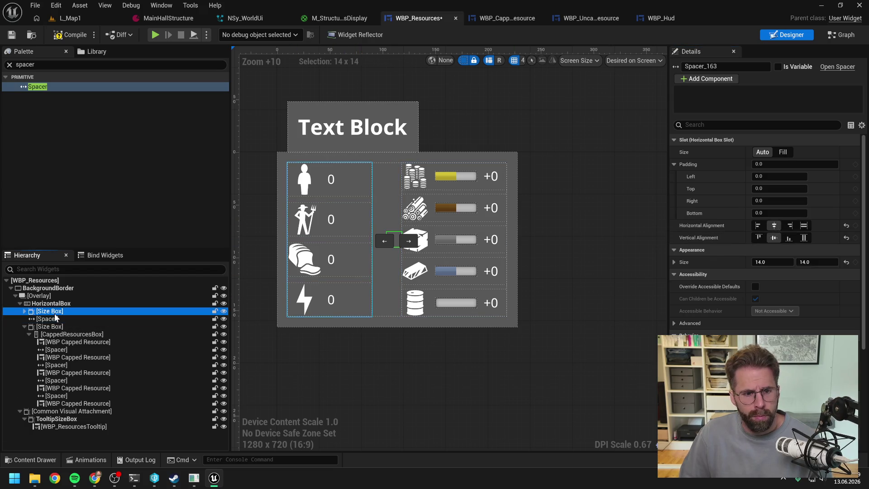
click(778, 201)
text(0)
key(Return)
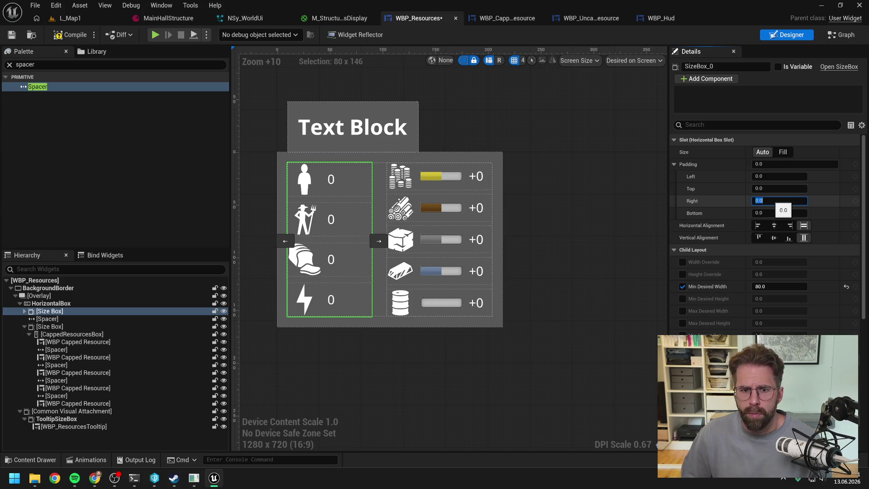
Compile the resources widget and start a test play in L_Map1.
click(70, 37)
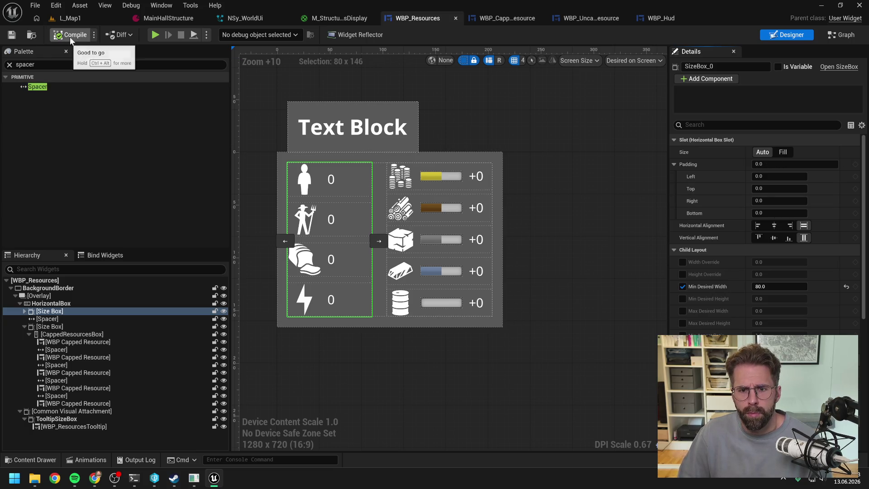
click(89, 16)
click(227, 35)
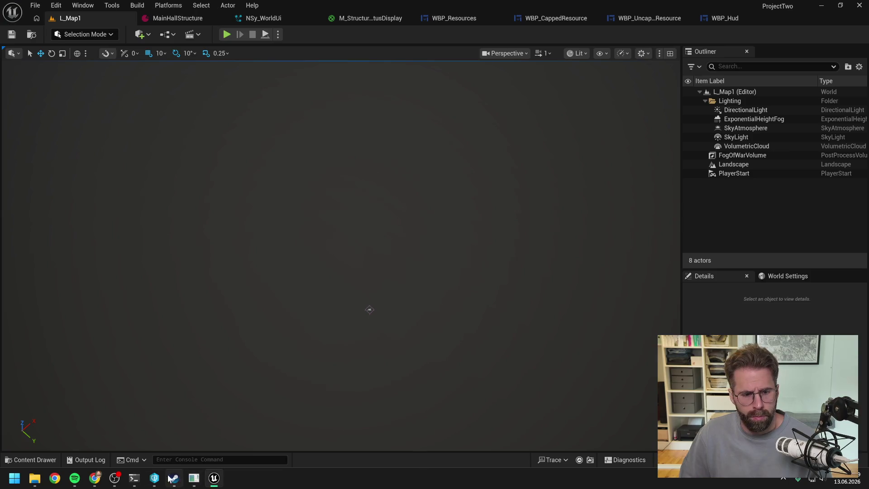
Read through Claude's reply down to its OnRep_PlayerLobbyId resources re-broadcast fix.
click(134, 479)
scroll(352, 271, up, 10)
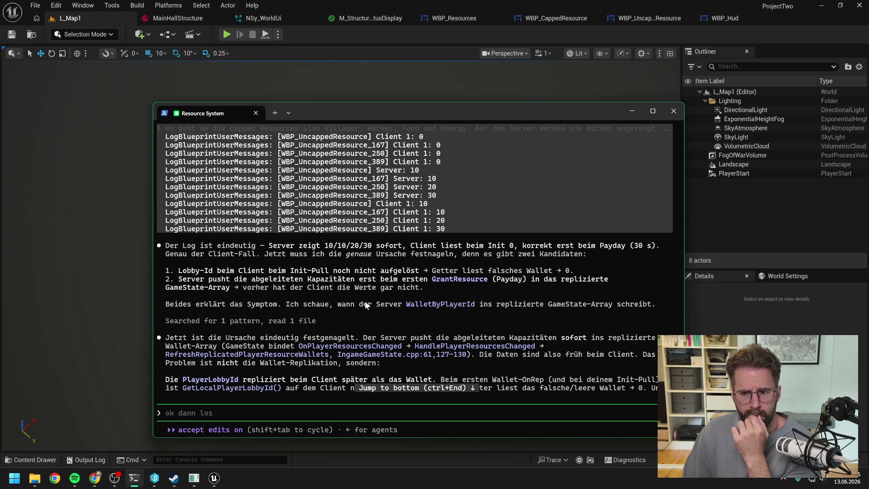
scroll(374, 292, down, 1)
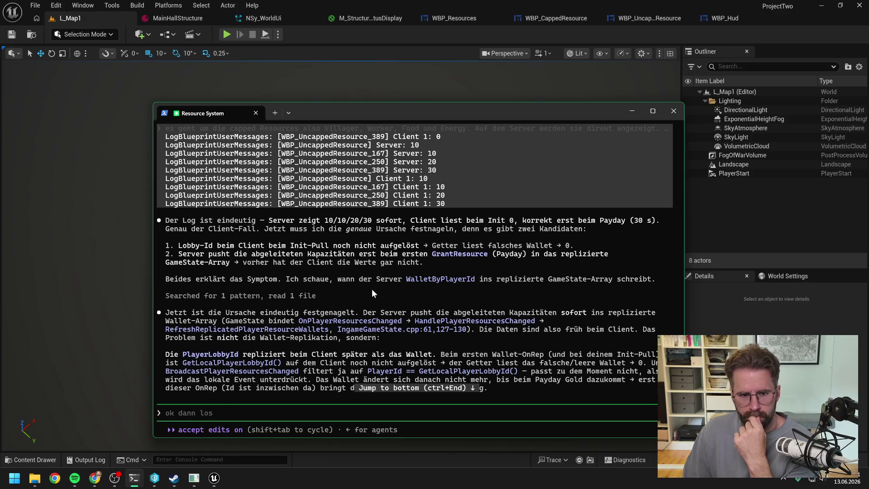
scroll(357, 282, down, 4)
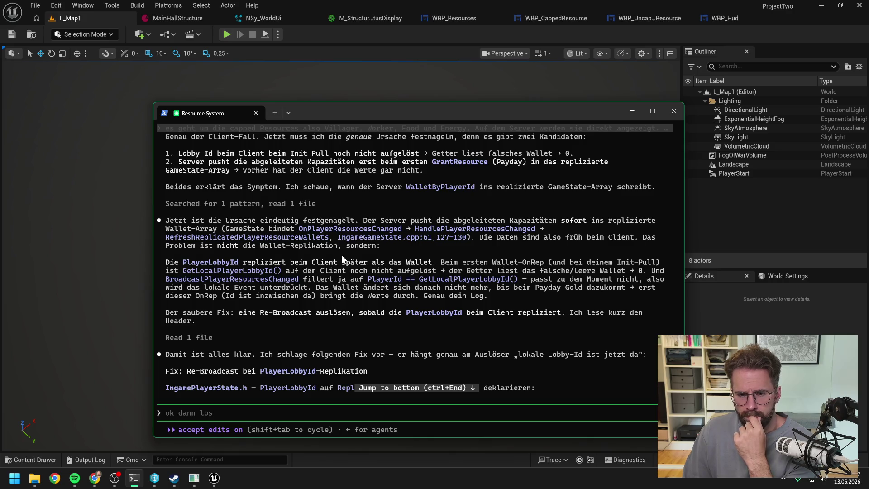
scroll(342, 254, down, 7)
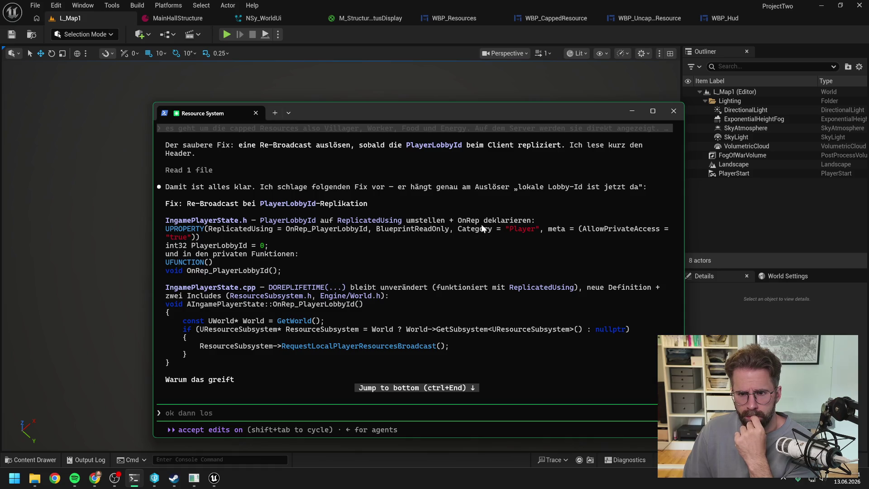
scroll(475, 218, down, 4)
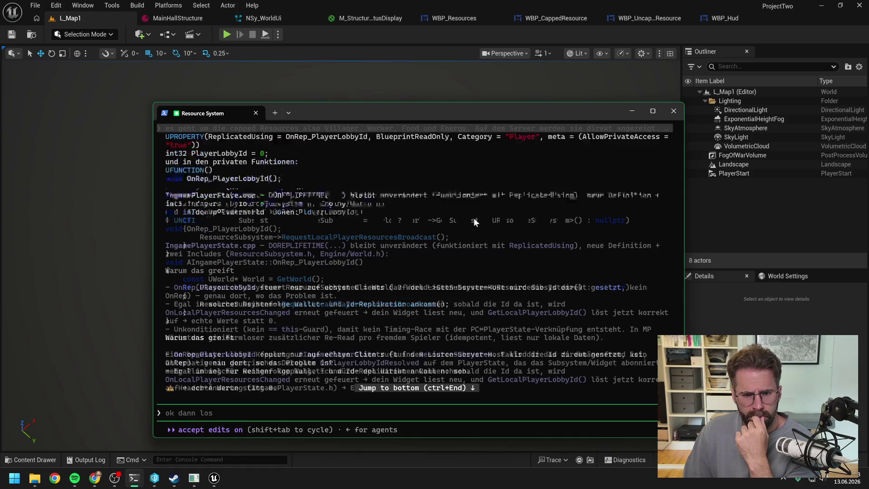
scroll(450, 233, down, 2)
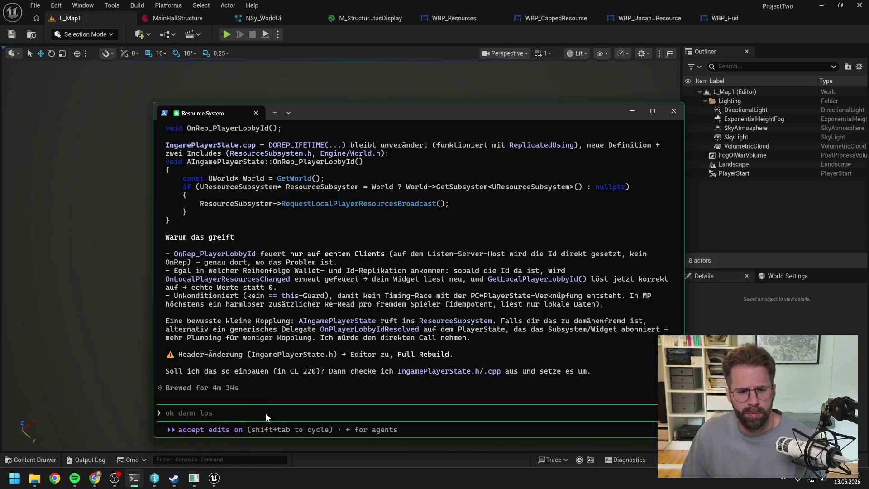
Approve the fix with 'ja direkter call los gehts', then close Unreal Editor while Claude edits.
text(ja direk)
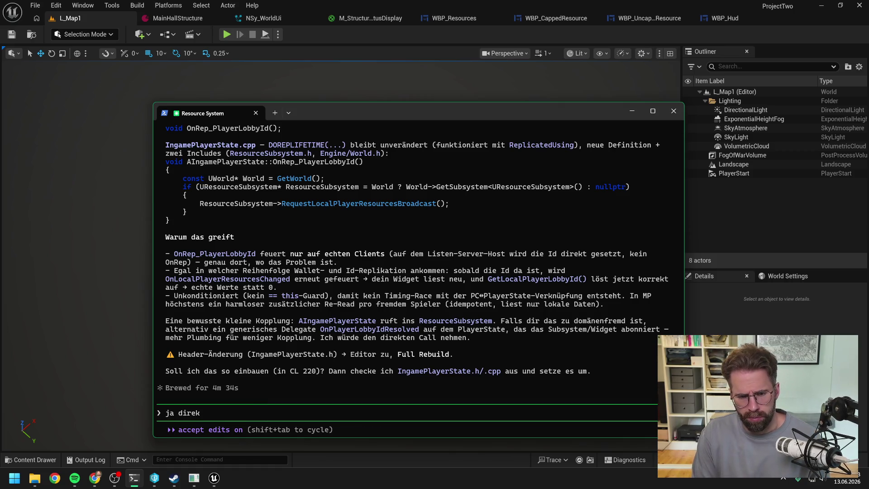
text(ter call los gehts)
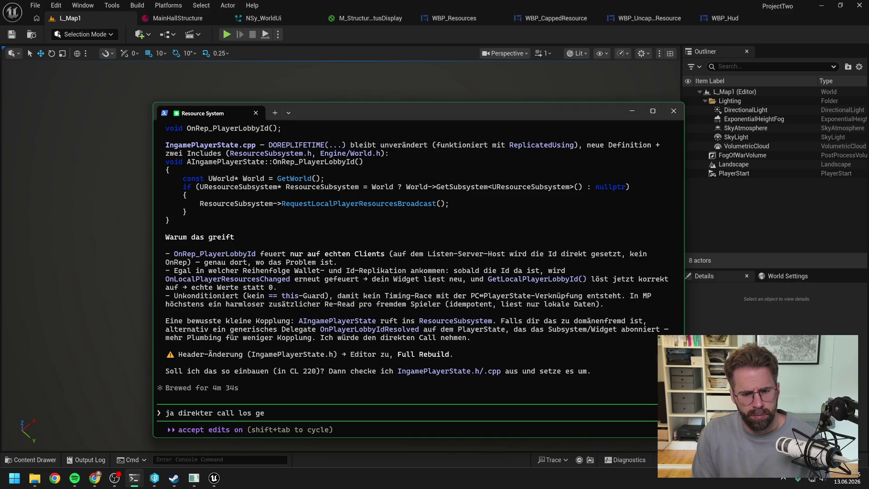
key(Return)
click(814, 28)
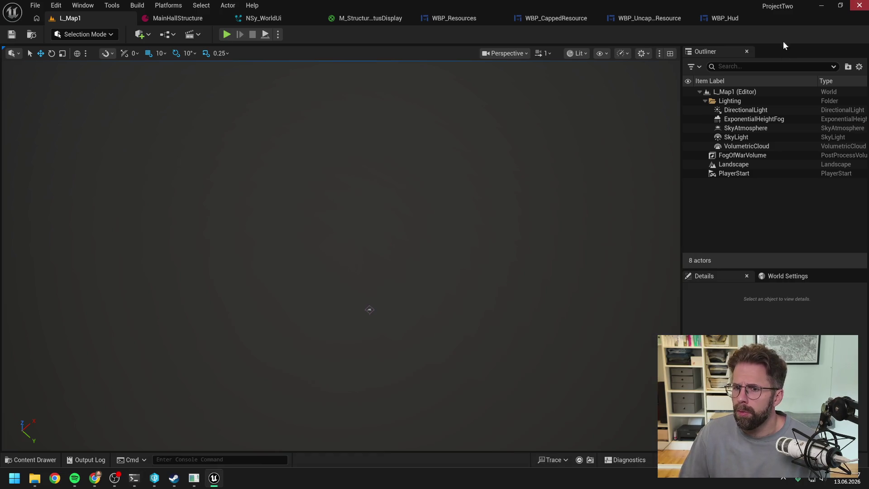
key(alt+F4)
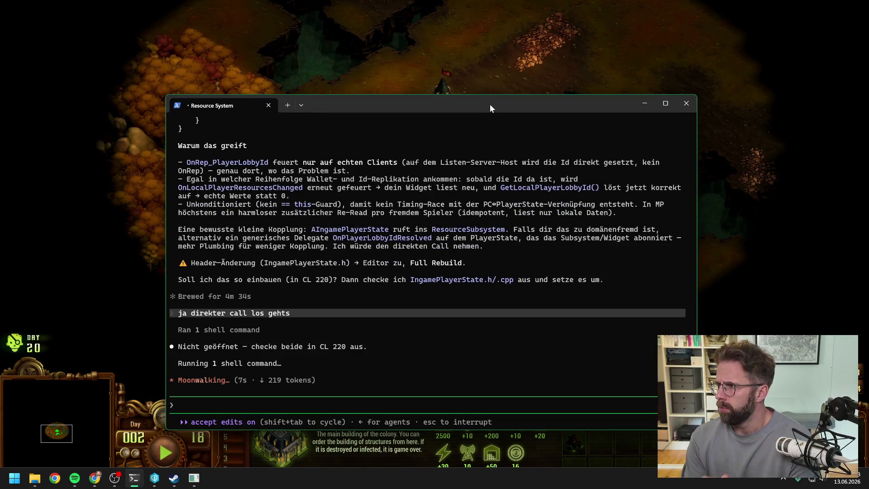
key(alt+Tab)
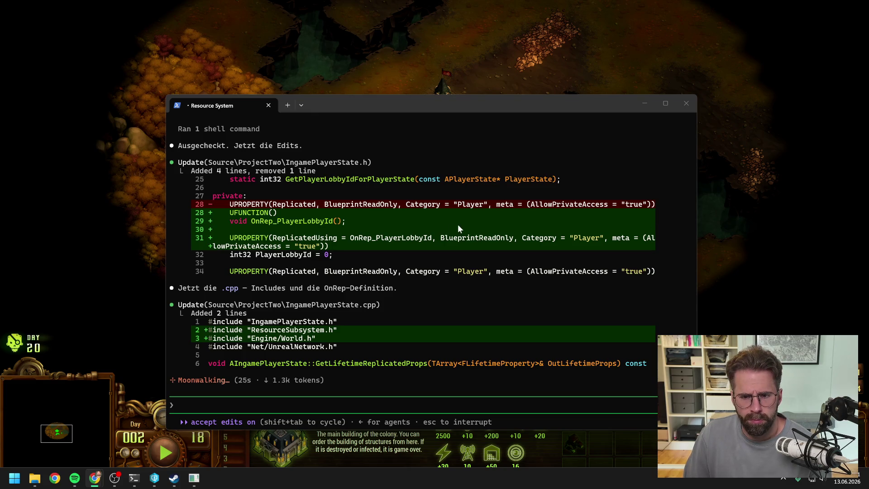
click(438, 106)
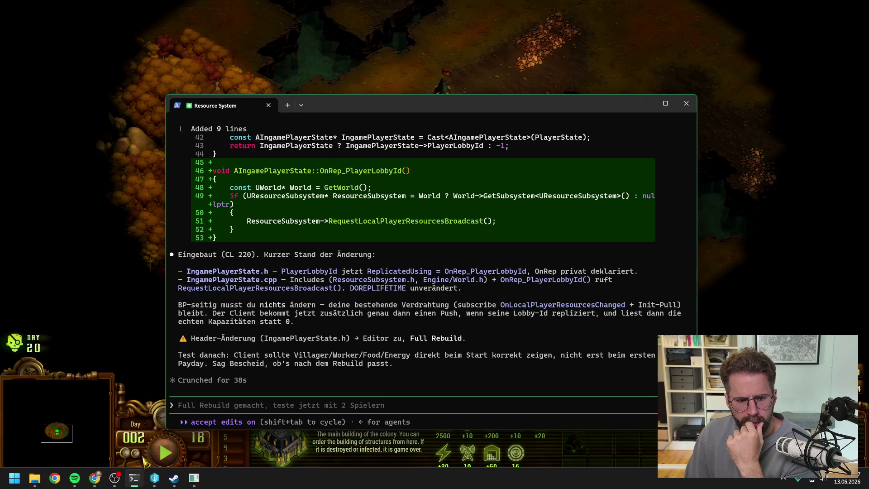
Open ProjectTwo.sln in Visual Studio and start a full Rebuild of ProjectTwo.
mouse_move(35, 478)
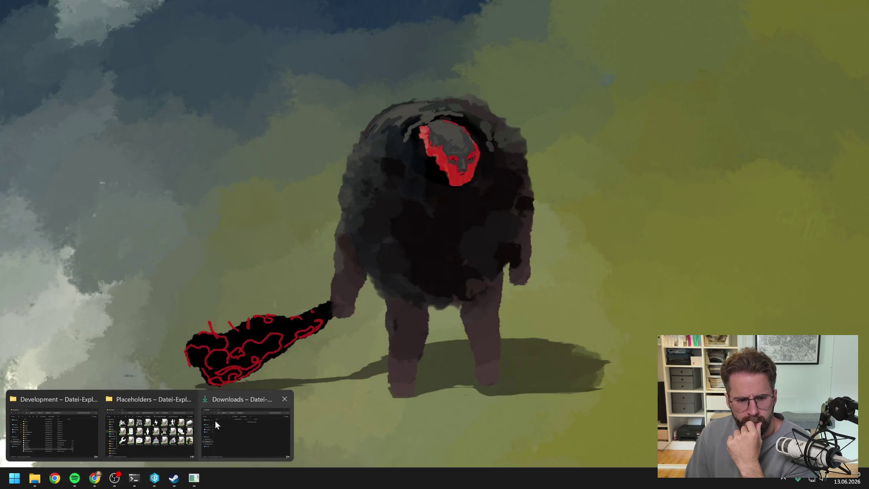
click(93, 414)
double_click(354, 341)
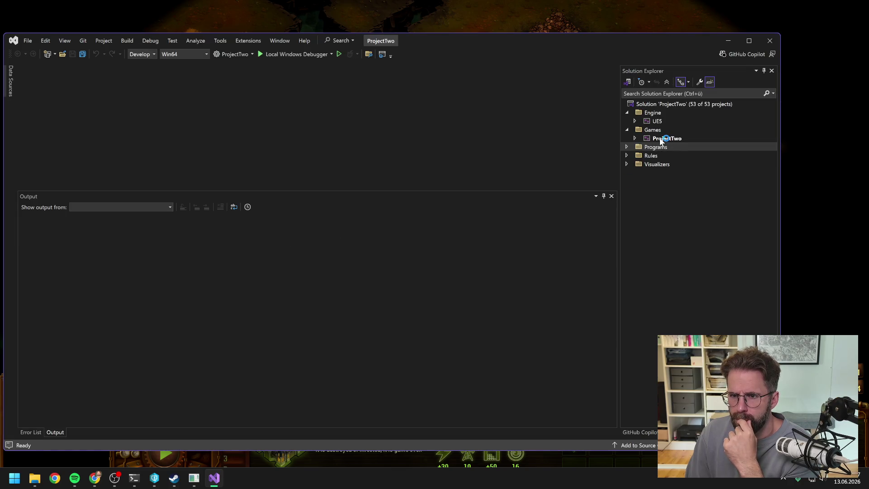
right_click(661, 139)
click(684, 119)
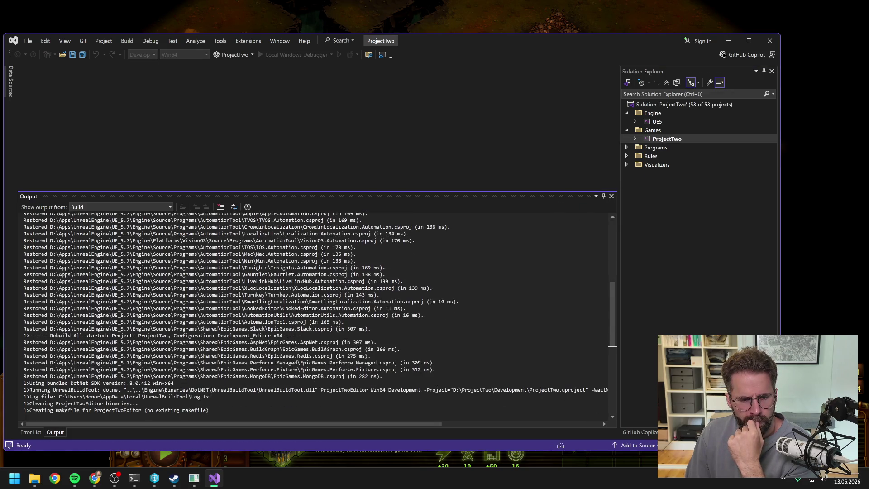
Review Claude's notes during the rebuild, confirm it succeeded, then go to Perforce P4V.
click(134, 477)
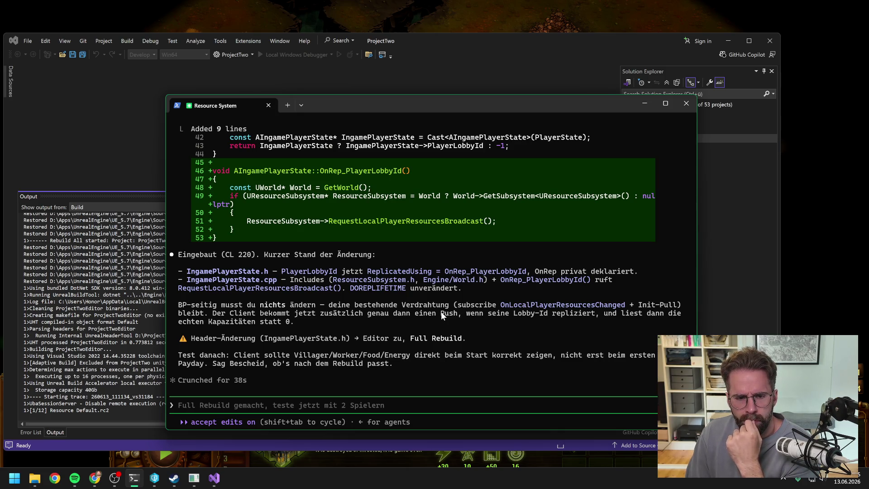
scroll(461, 312, up, 4)
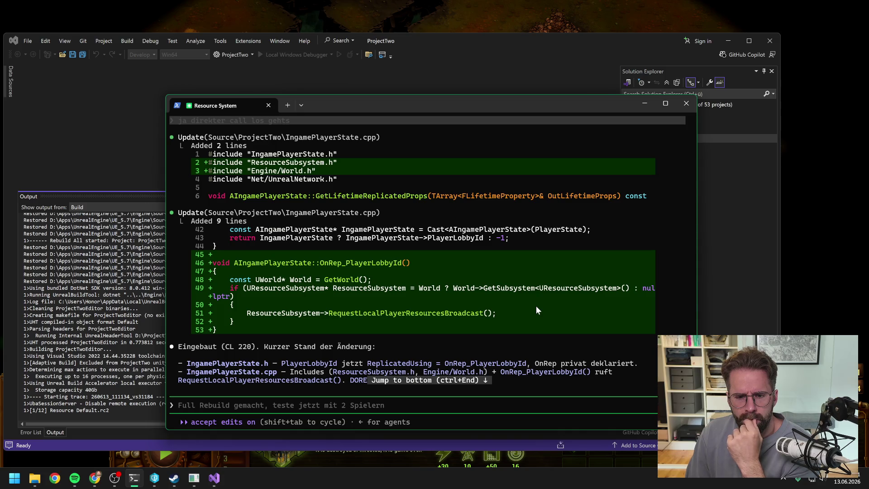
scroll(536, 310, down, 4)
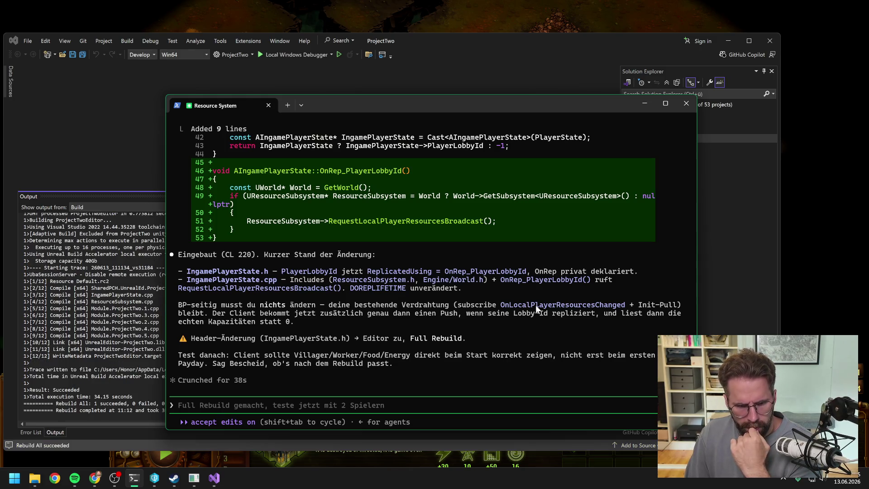
click(761, 62)
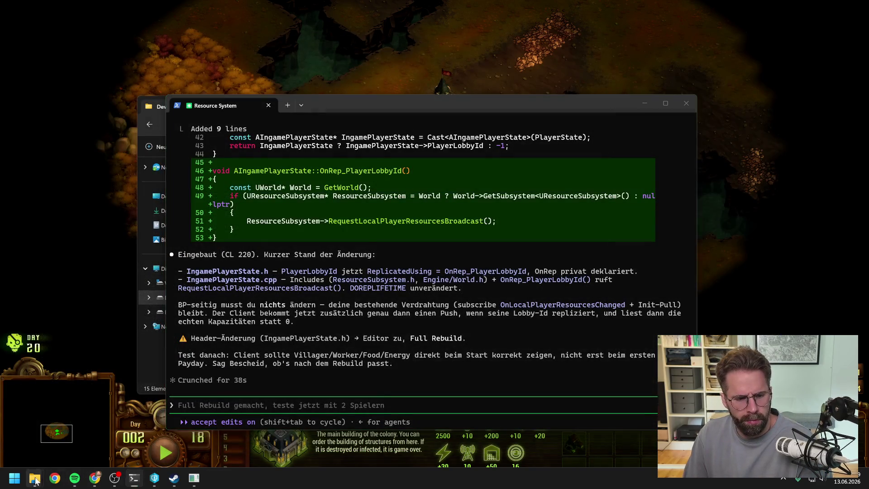
mouse_move(35, 477)
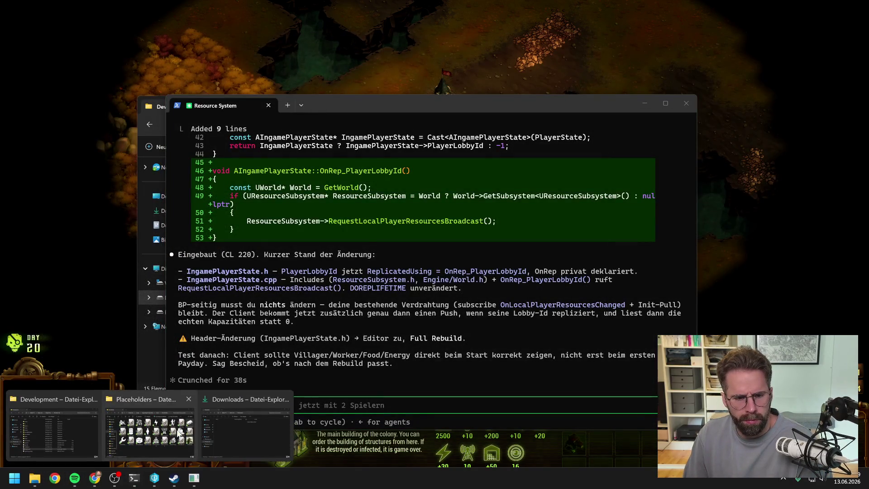
click(154, 478)
Relaunch ProjectTwo from P4V and run a client play test on L_Map1.
double_click(291, 336)
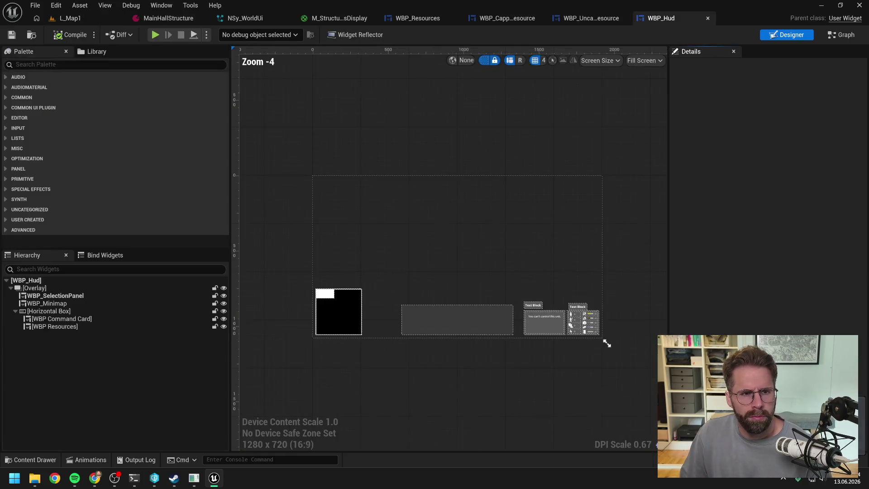
click(119, 18)
click(227, 35)
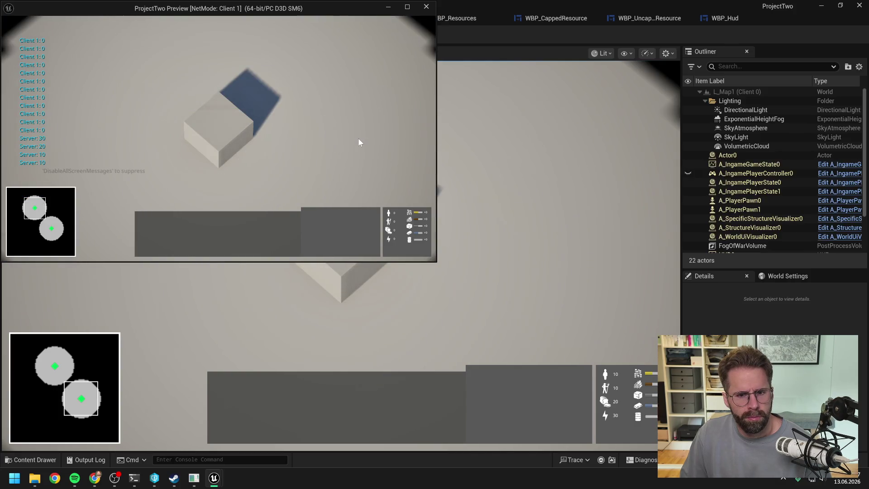
scroll(348, 134, down, 2)
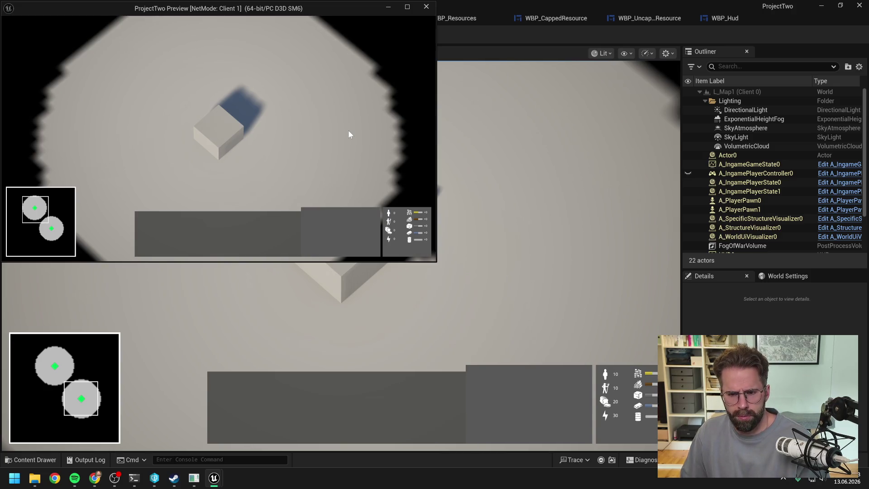
key(Escape)
Select the twelve WBP_UncappedResource 'Client 1: 0' lines in the Output Log.
click(98, 460)
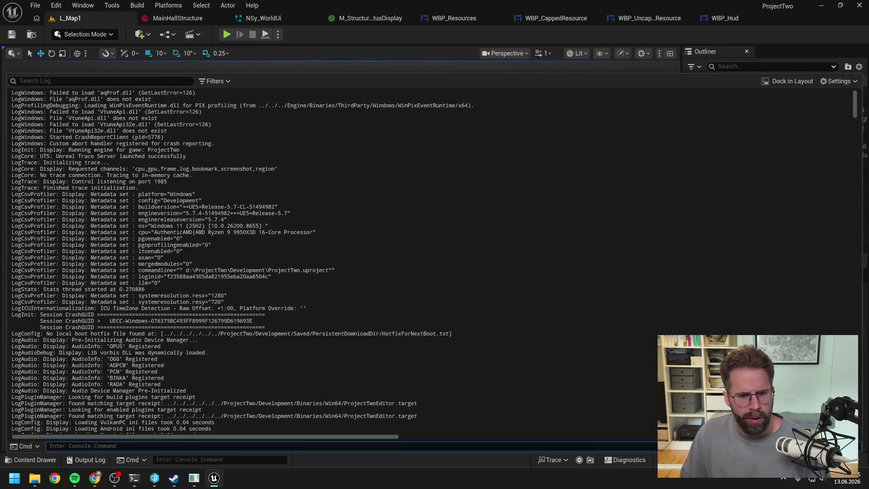
scroll(842, 127, down, 10)
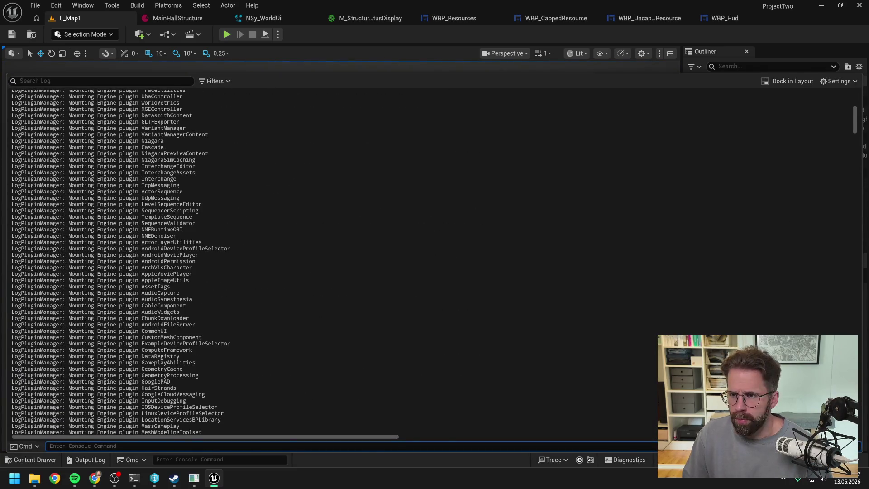
drag(855, 122, 849, 183)
scroll(850, 183, down, 15)
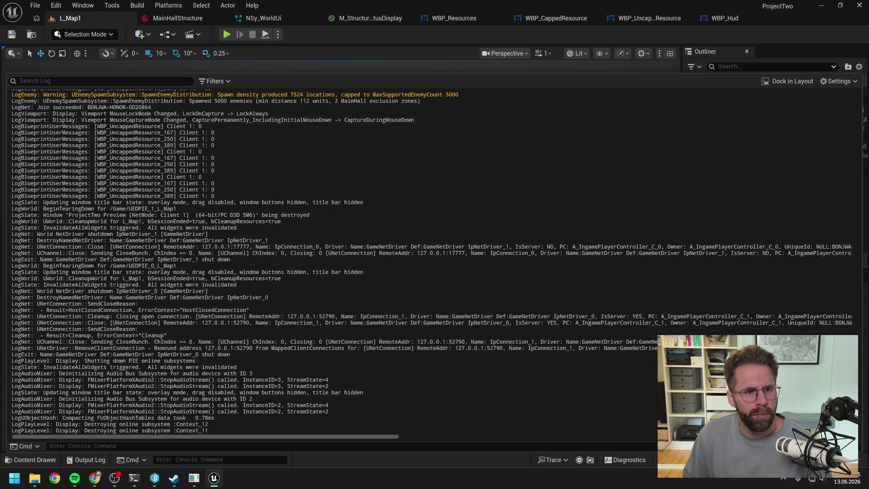
scroll(432, 262, up, 3)
mouse_move(215, 254)
mouse_down()
mouse_move(136, 248)
mouse_move(68, 197)
mouse_move(9, 186)
mouse_up()
click(134, 478)
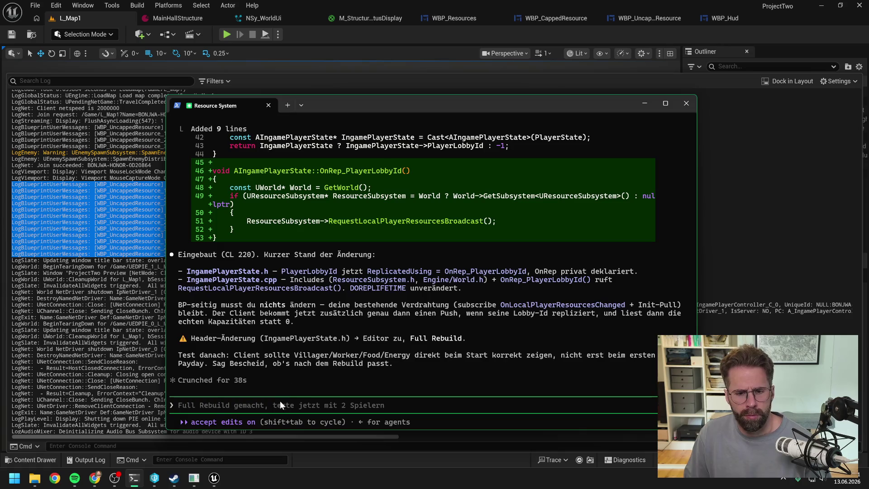
Send Claude 'Change ist wirkungslos… Resources bleiben aber 0' with the pasted client log.
text(Change i)
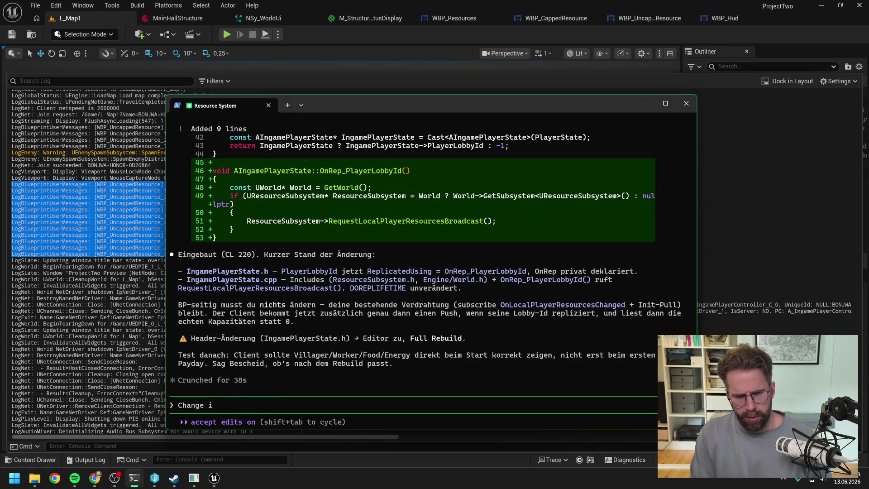
text(st wirkungslos. C)
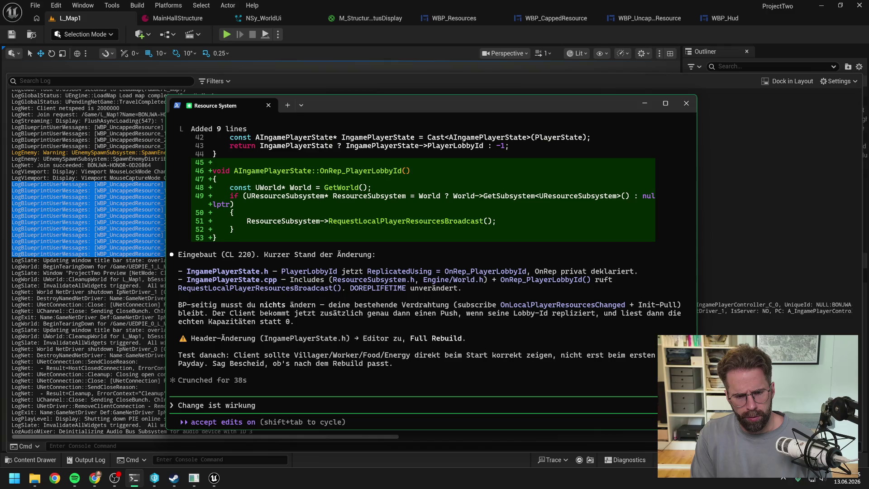
text(all kommt zwar)
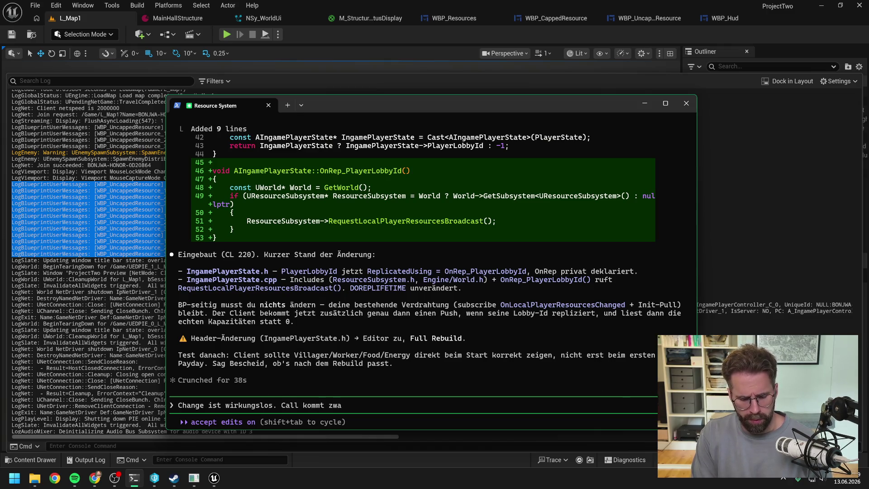
text( mehrfach an)
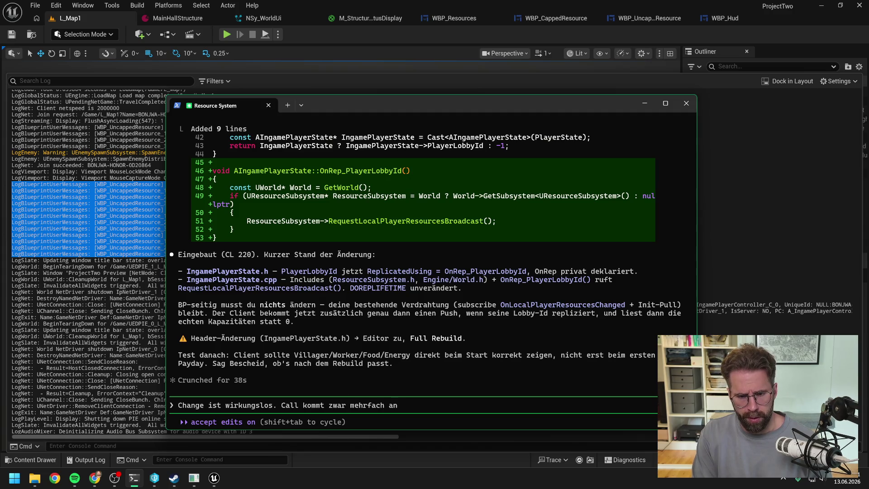
text(, bleibt aber)
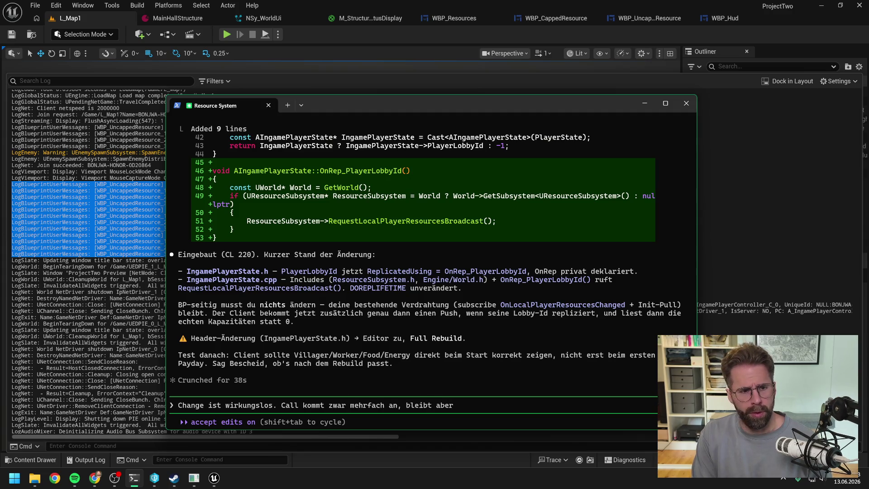
key(BackSpace)
key(BackSpace)
key(BackSpace)
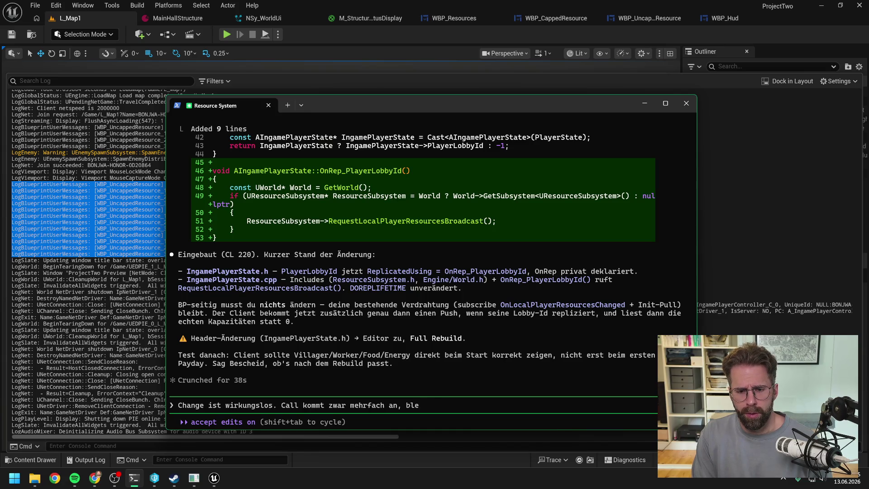
text(Resources blei)
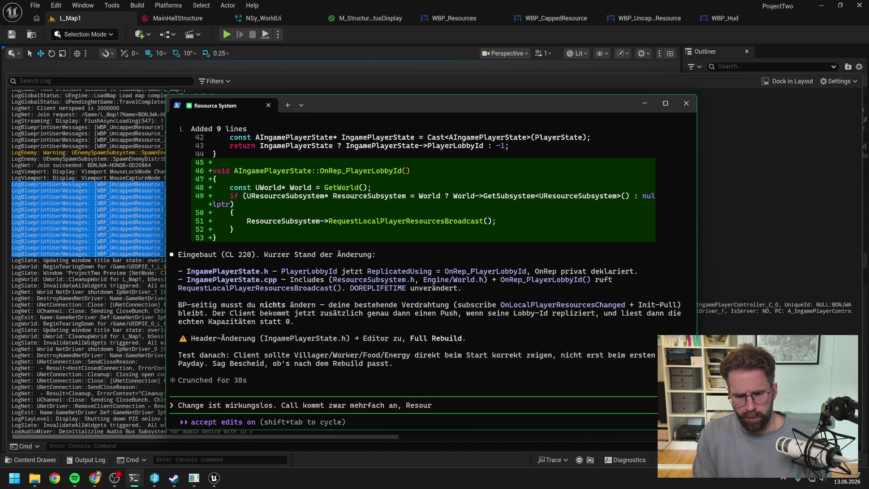
text(ben aber)
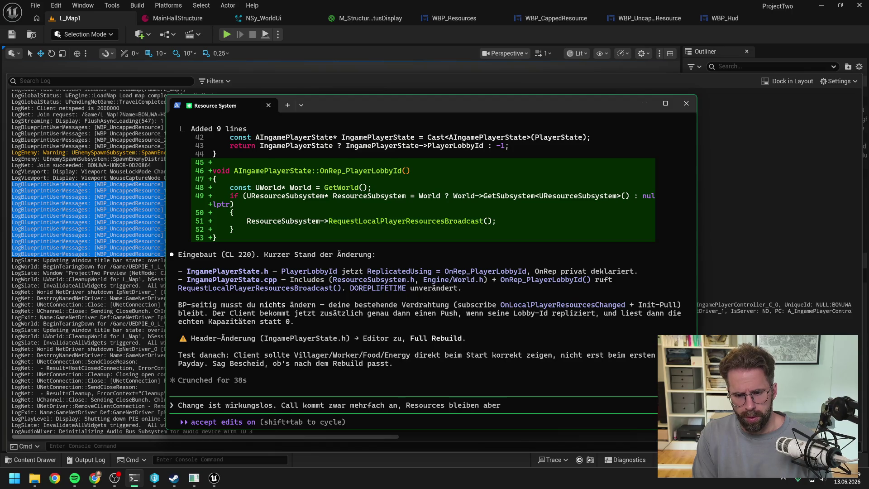
text( 0.)
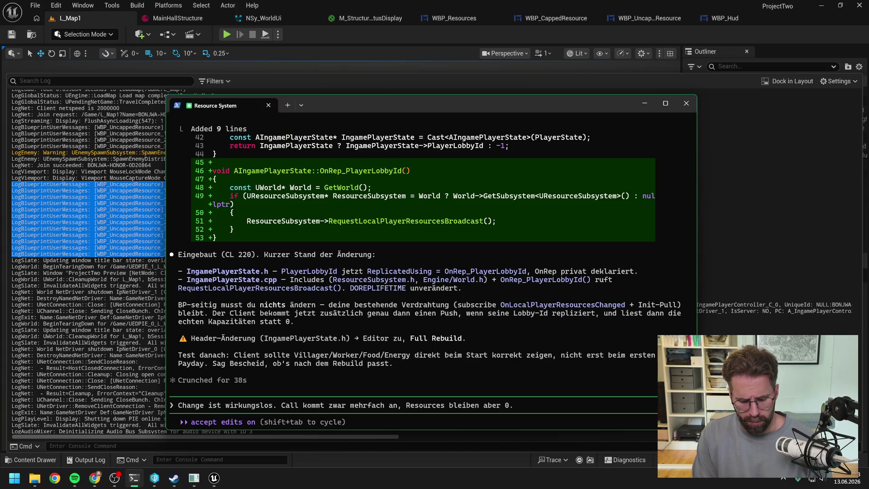
key(ctrl+v)
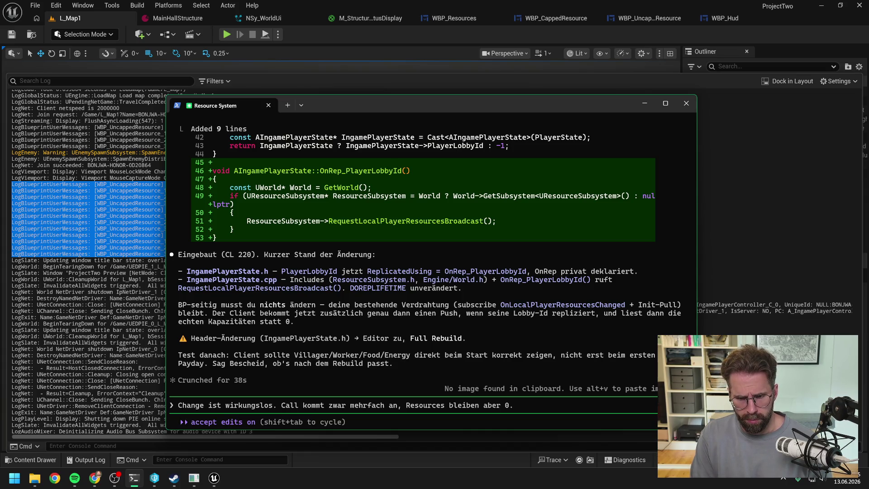
text(LogBlueprintUserMessages: [WBP_UncappedResource] Client 1: 0 LogBlueprintUserMessages: [WBP_UncappedResource_167] Client 1: 0 LogBlueprintUserMessages: [WBP_UncappedResource_250] Client 1: 0 LogBlueprintUserMessages: [WBP_UncappedResource_389] Client 1: 0 LogBlueprintUserMessages: [WBP_UncappedResource] Client 1: 0 LogBlueprintUserMessages: [WBP_UncappedResource_167] Client 1: 0 LogBlueprintUserMessages: [WBP_UncappedResource_250] Client 1: 0 LogBlueprintUserMessages: [WBP_UncappedResource_389] Client 1: 0 LogBlueprintUserMessages: [WBP_CappedResource] Client 1: 0 LogBlueprintUserMessages: [WBP_UncappedResource_167] Client 1: 0 LogBlueprintUserMessages: [WBP_UncappedResource_250] Client 1: 0 LogBlueprintUserMessages: [WBP_UncappedResource_389] Client 1: 0)
key(Return)
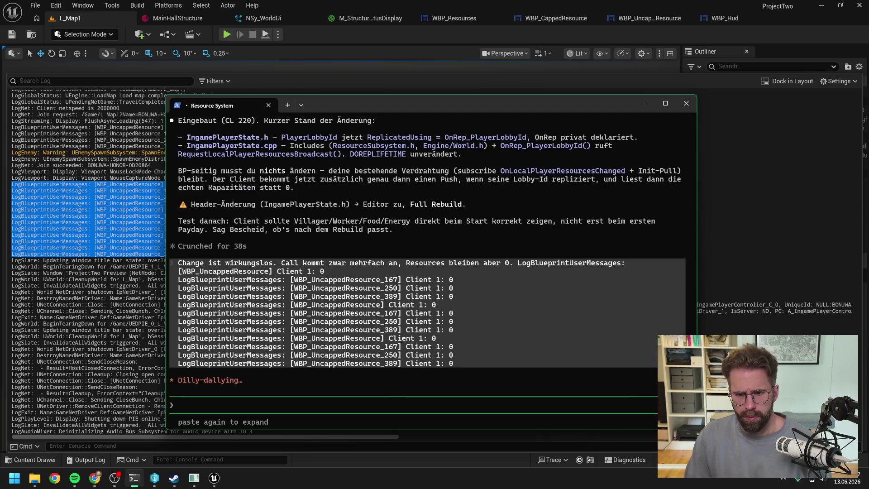
click(532, 34)
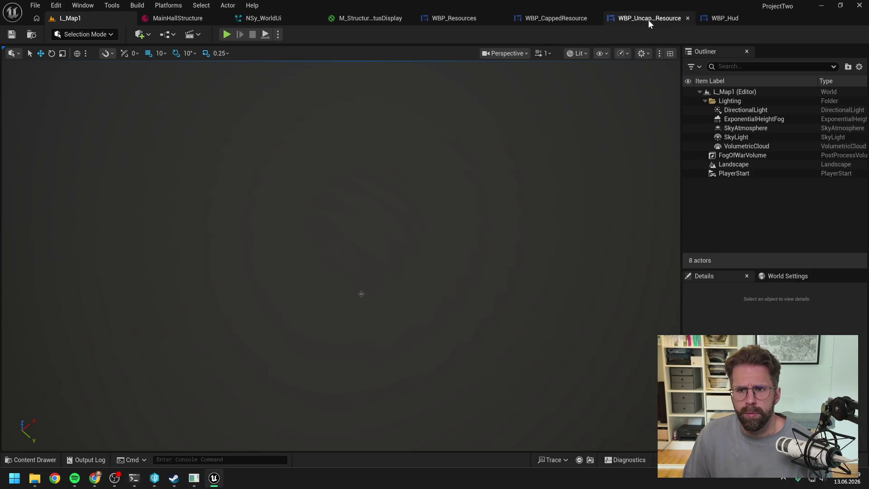
Inspect the Event On Initialized binding in WBP_CappedResource's event graph.
click(647, 20)
click(515, 18)
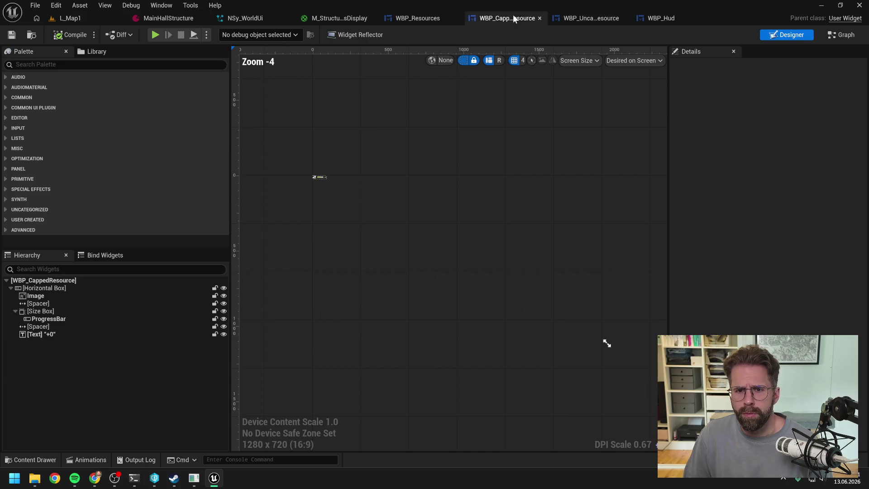
click(836, 34)
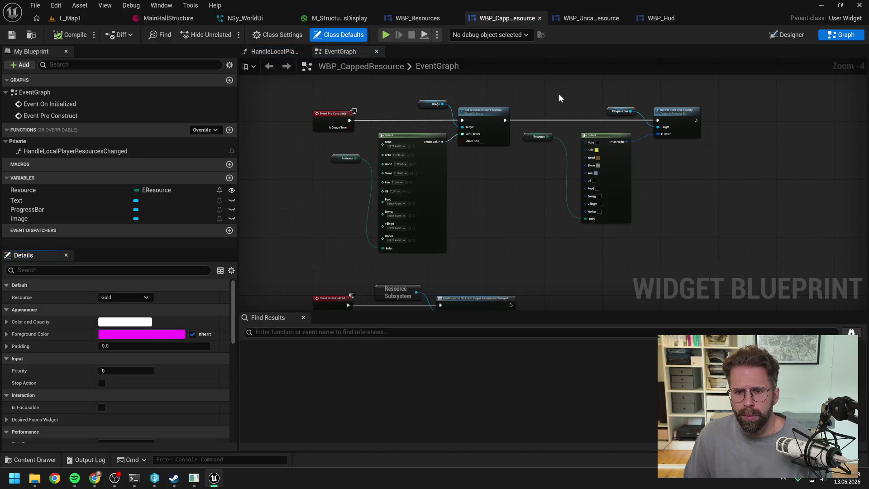
mouse_move(510, 212)
mouse_down()
mouse_move(547, 168)
mouse_move(542, 132)
mouse_move(524, 162)
mouse_up()
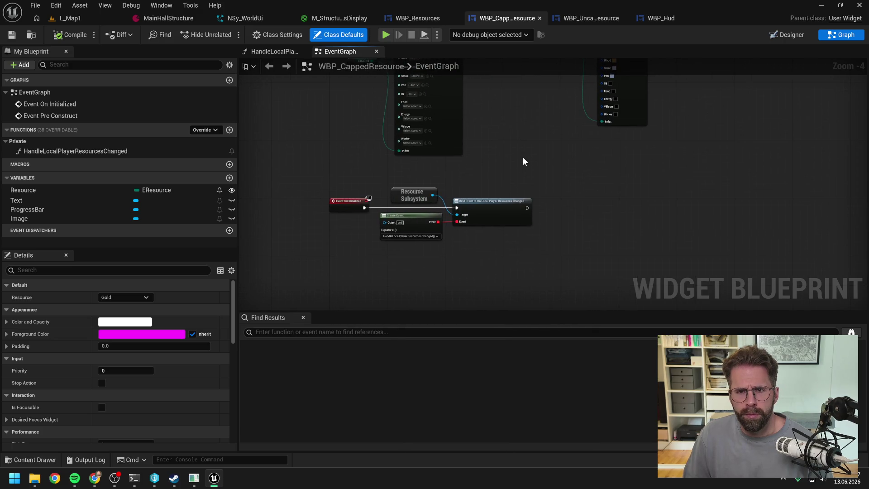
Break the Event Construct link to the update handler in WBP_UncappedResource's graph.
click(577, 18)
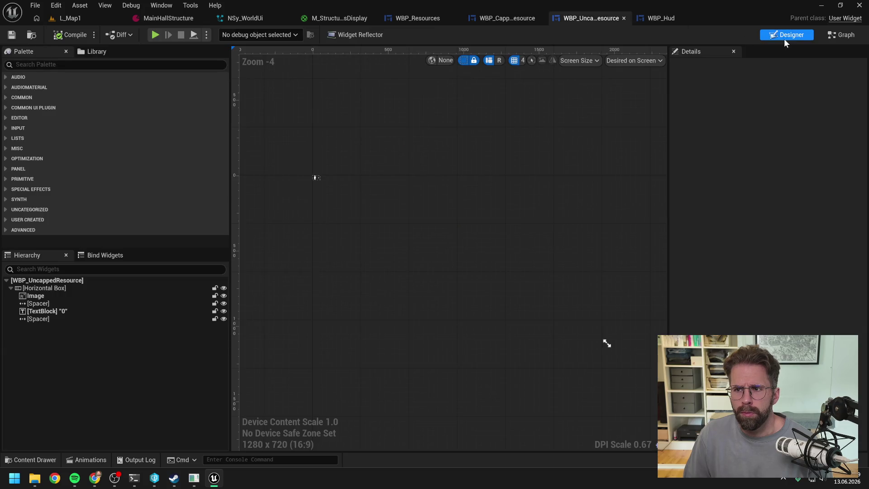
click(841, 35)
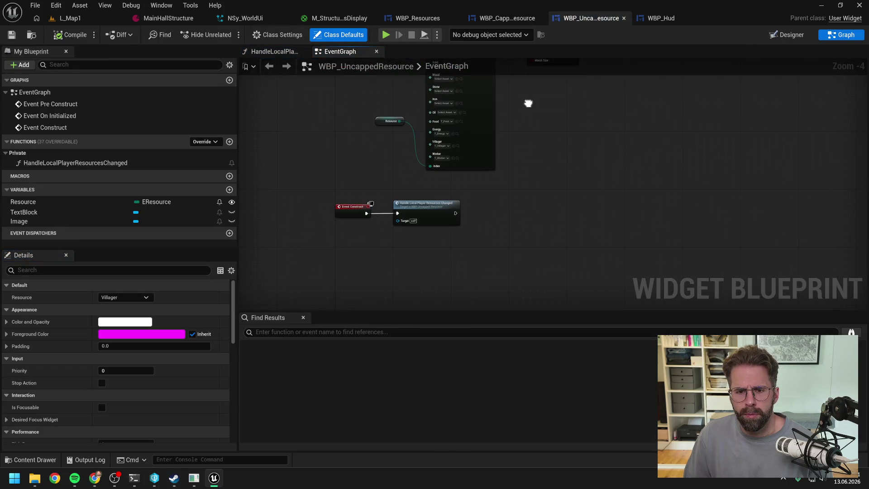
mouse_move(526, 130)
mouse_down()
mouse_move(508, 297)
mouse_move(521, 245)
mouse_move(436, 235)
mouse_move(412, 274)
mouse_up()
alt+click(429, 243)
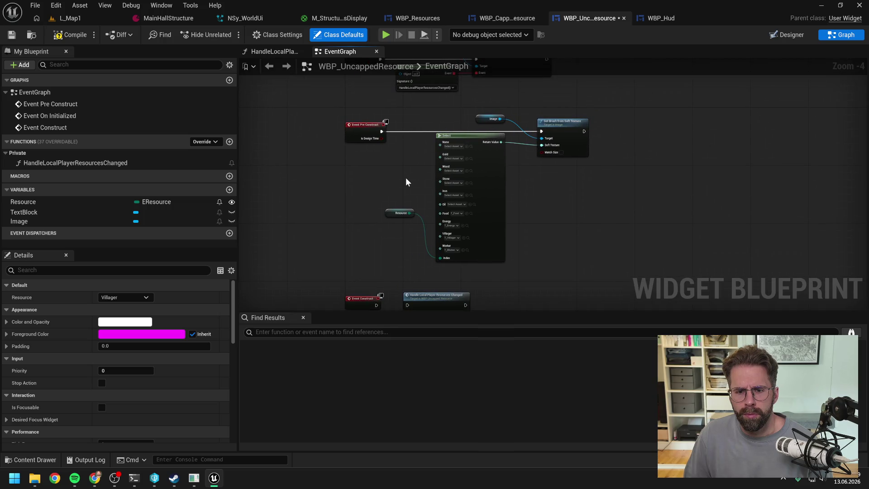
drag(406, 181, 415, 131)
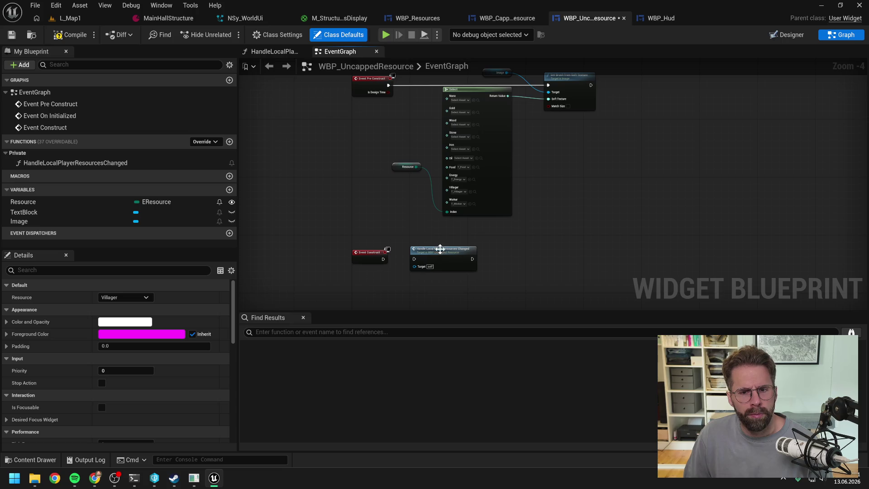
Inspect HandleLocalPlayerResourcesChanged's Resource variable, compile the widget, and return to L_Map1.
double_click(441, 252)
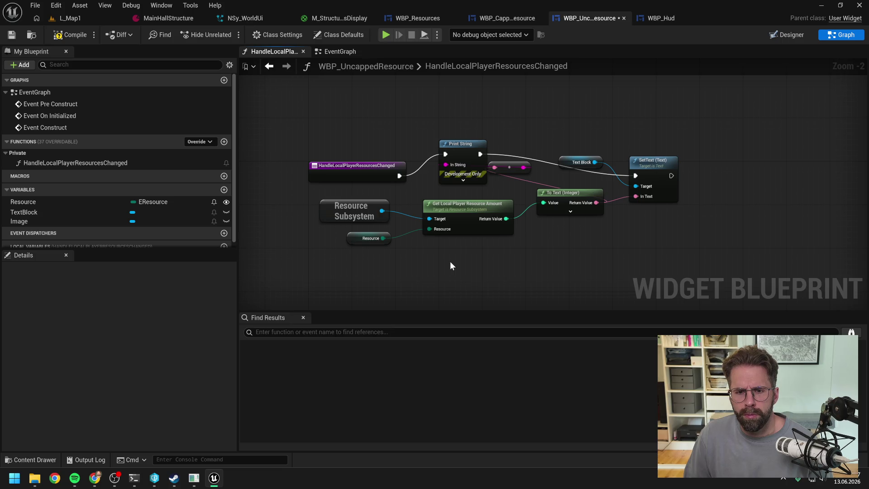
click(359, 239)
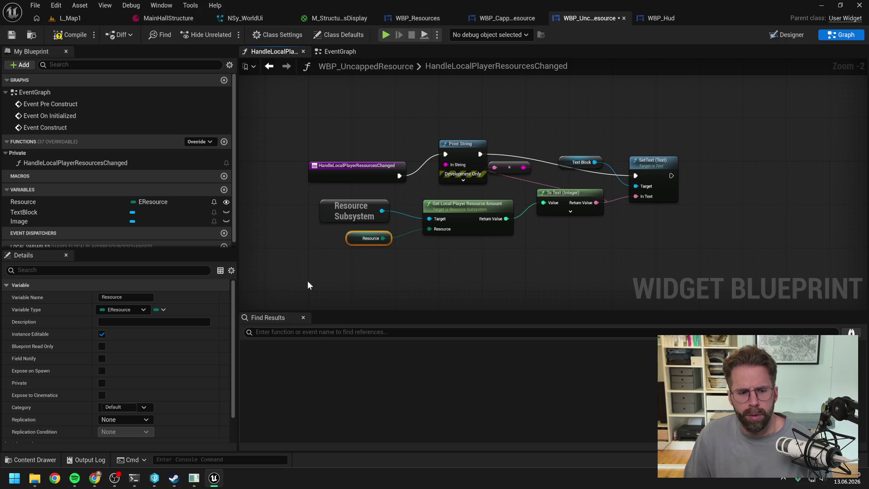
click(568, 265)
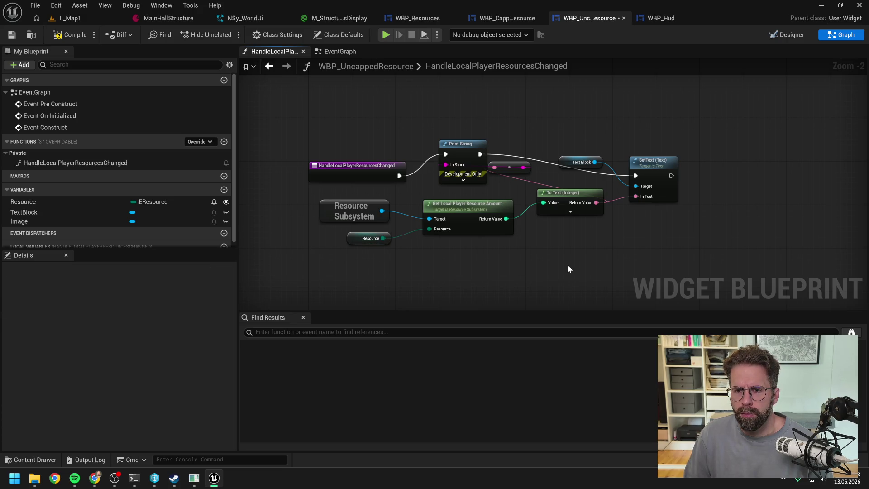
drag(568, 266, 506, 264)
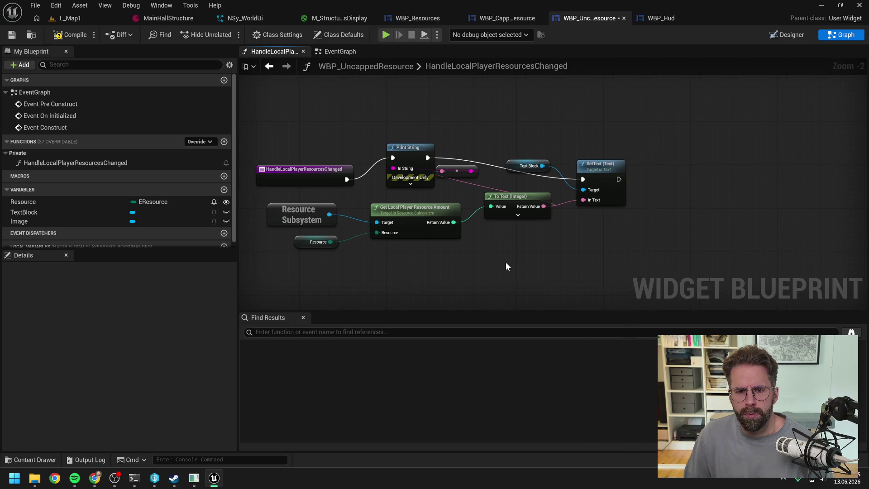
click(75, 35)
click(67, 19)
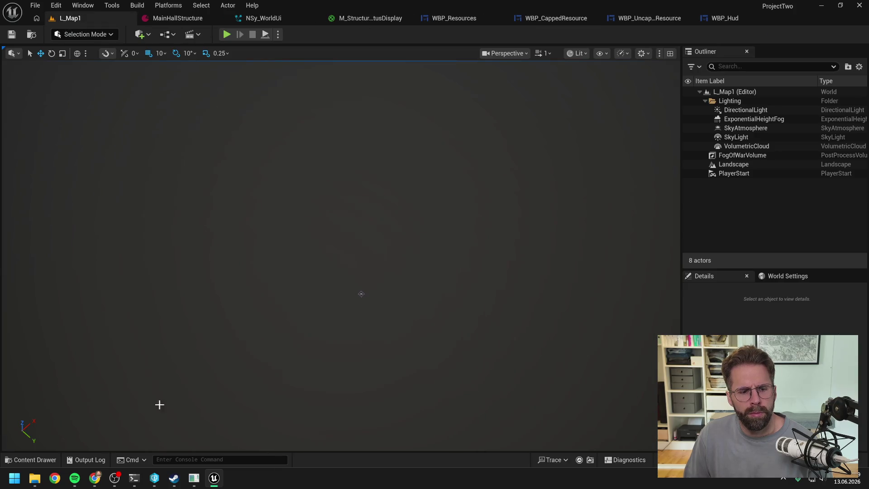
Clear the Output Log.
click(87, 460)
right_click(176, 240)
click(229, 249)
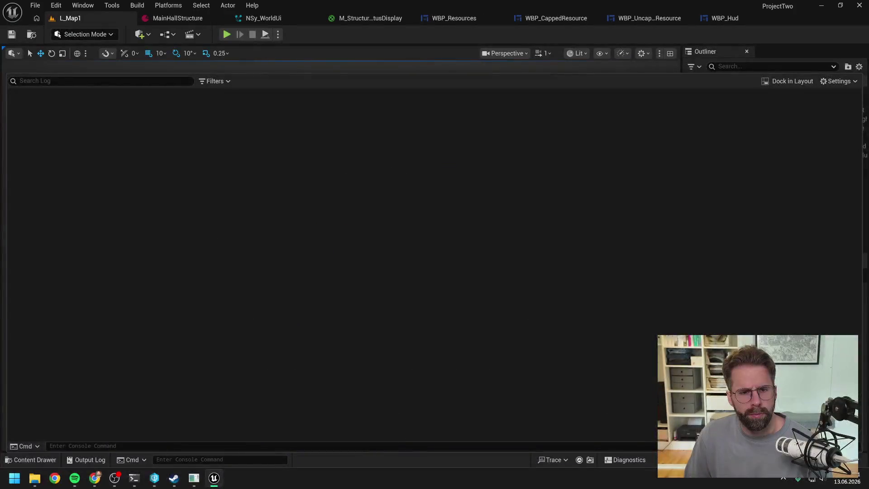
Run the client play test again and check the log's resource values before returning to Claude.
click(226, 35)
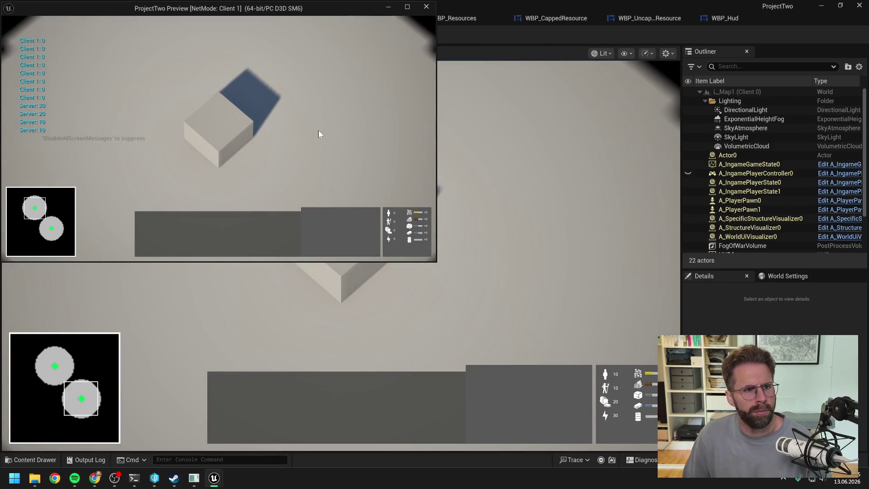
key(Escape)
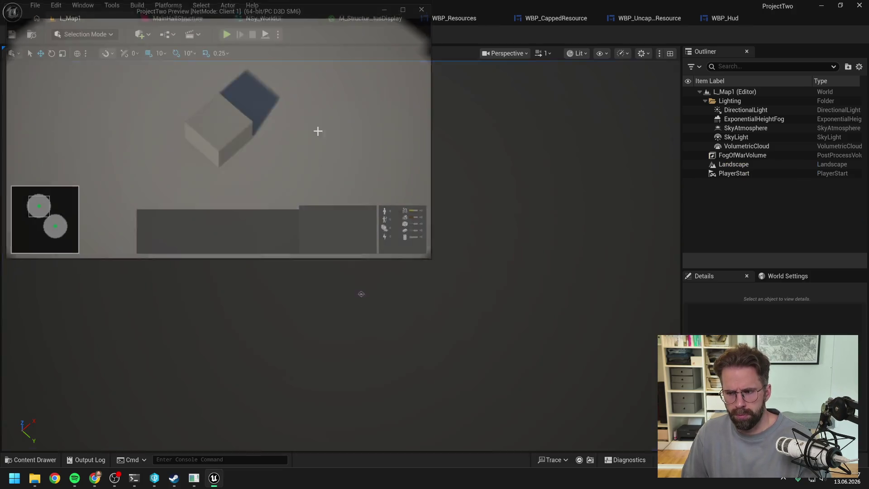
click(90, 459)
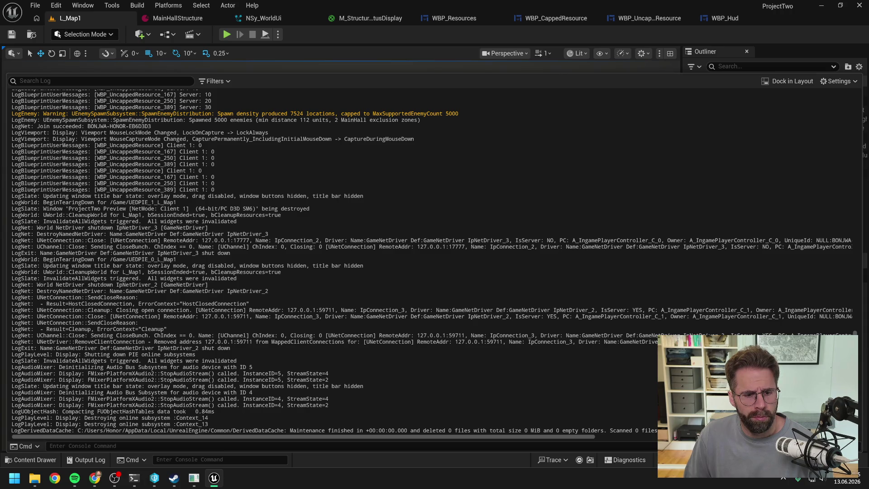
click(134, 478)
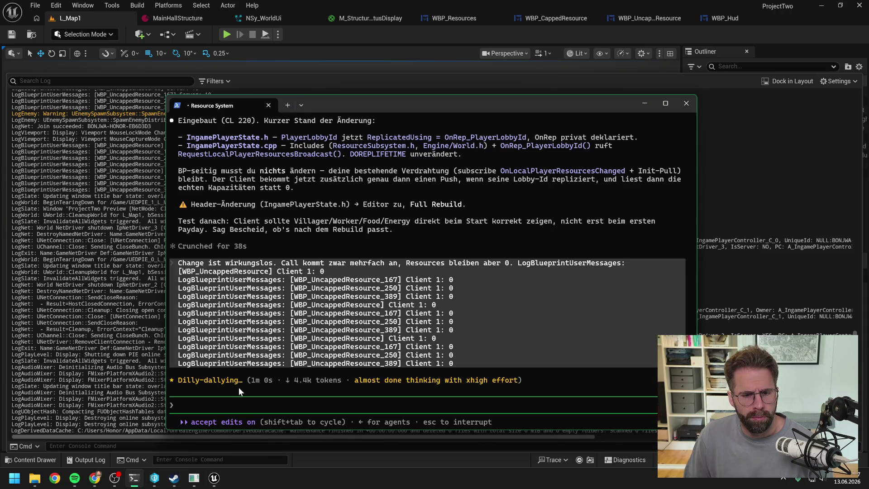
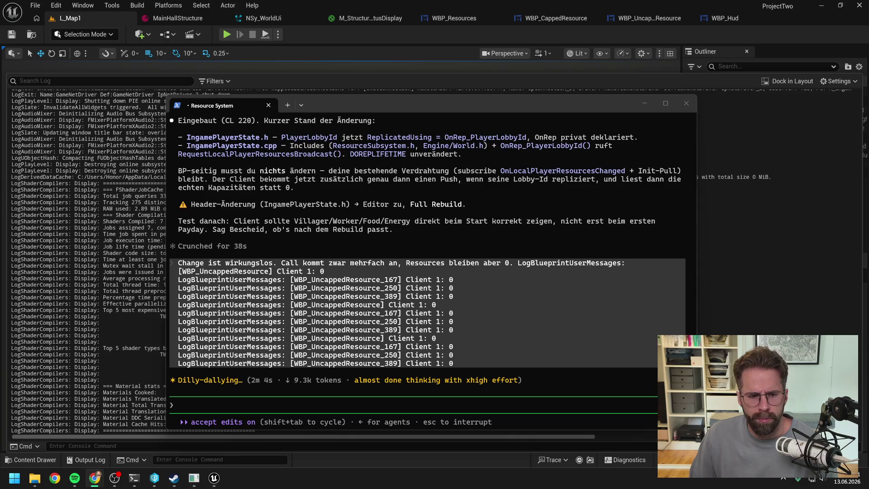
Leave the Claude Code terminal for the Unreal editor and collapse the Output Log to show L_Map1.
key(alt+Tab)
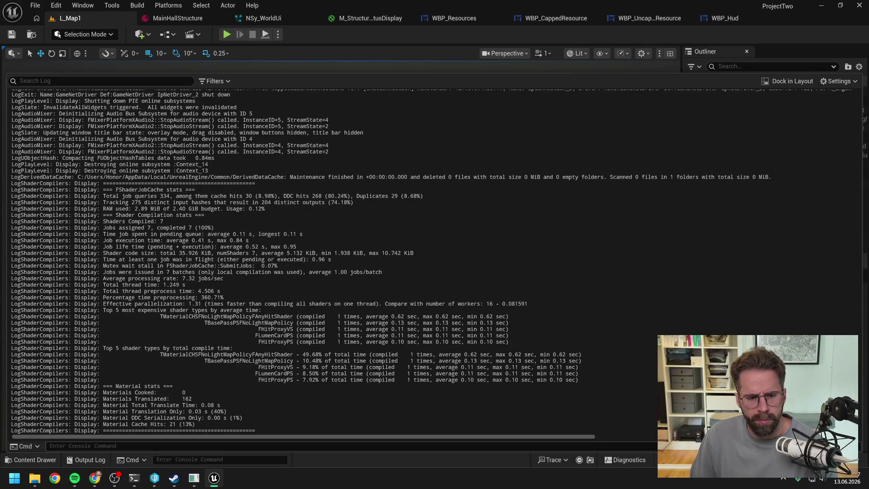
click(463, 48)
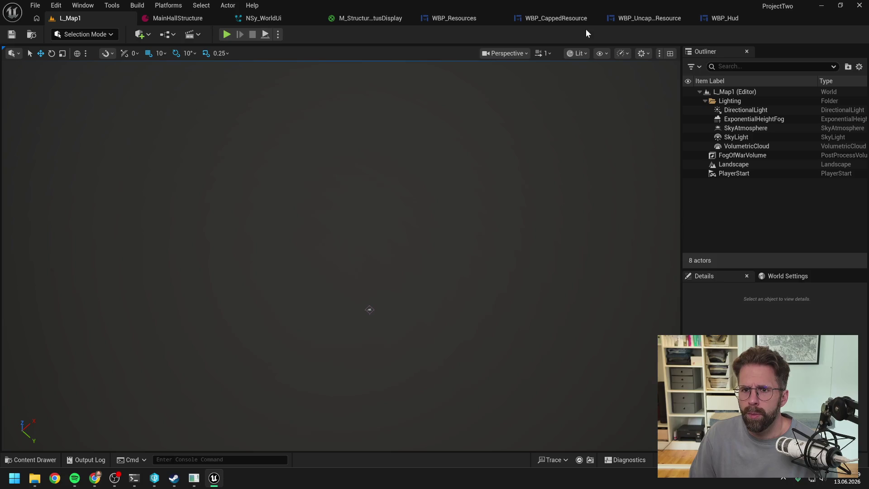
Set WBP Resources in WBP_Hud to Bottom and Right alignment, then start a play test from L_Map1.
click(722, 18)
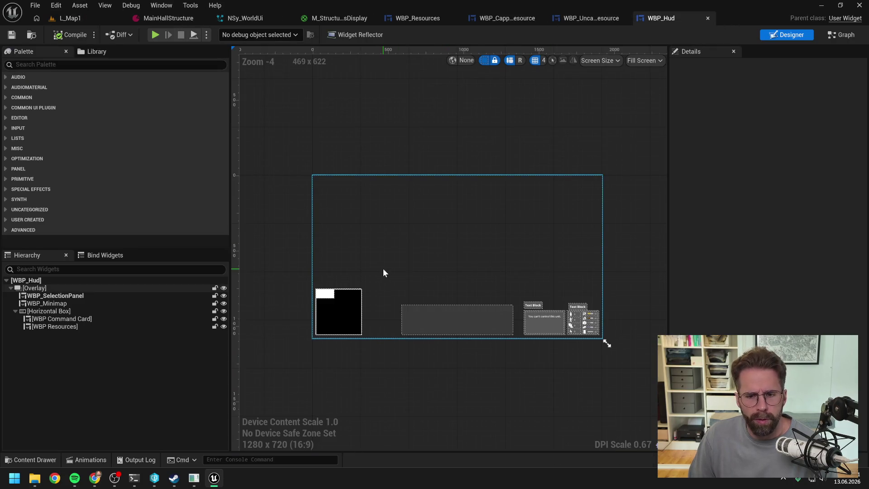
scroll(585, 322, up, 6)
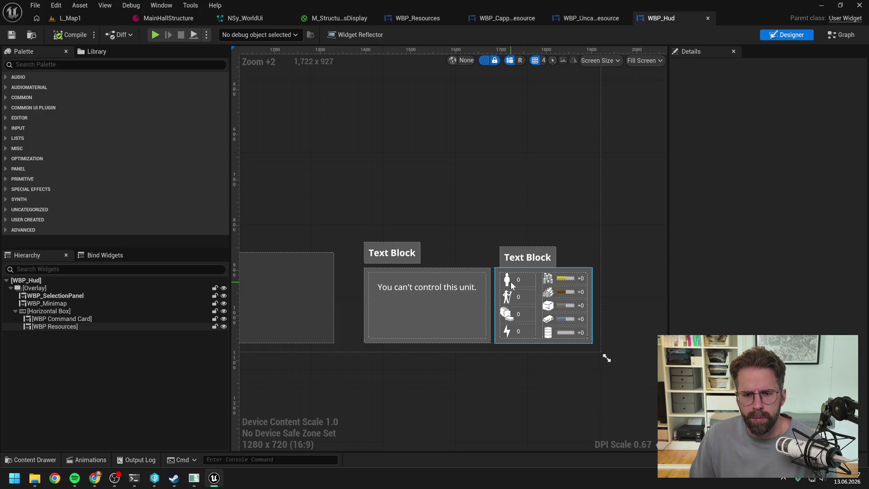
click(71, 324)
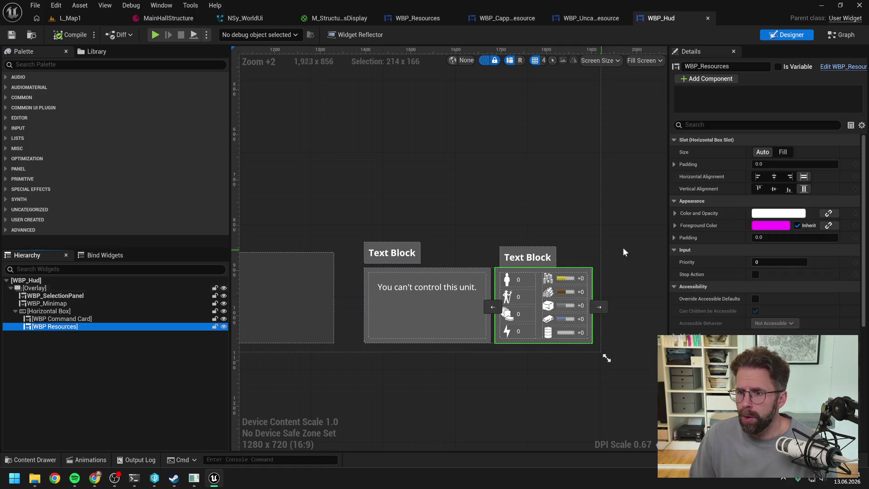
click(786, 190)
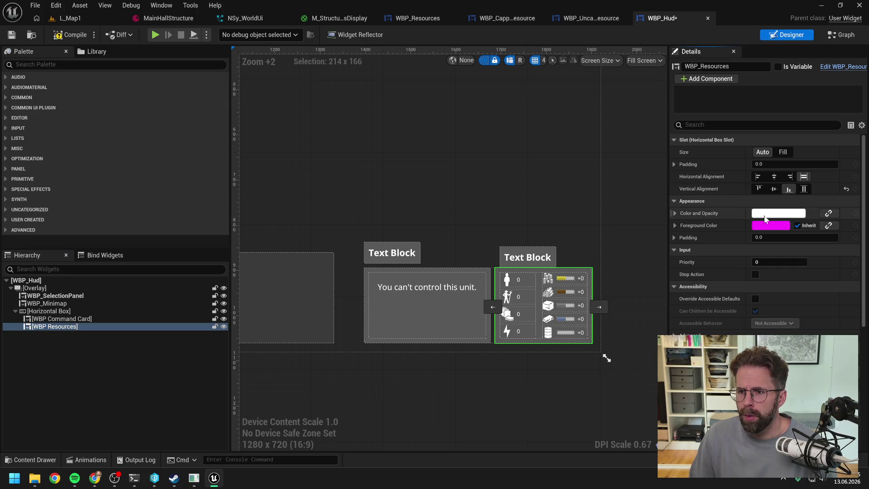
click(790, 177)
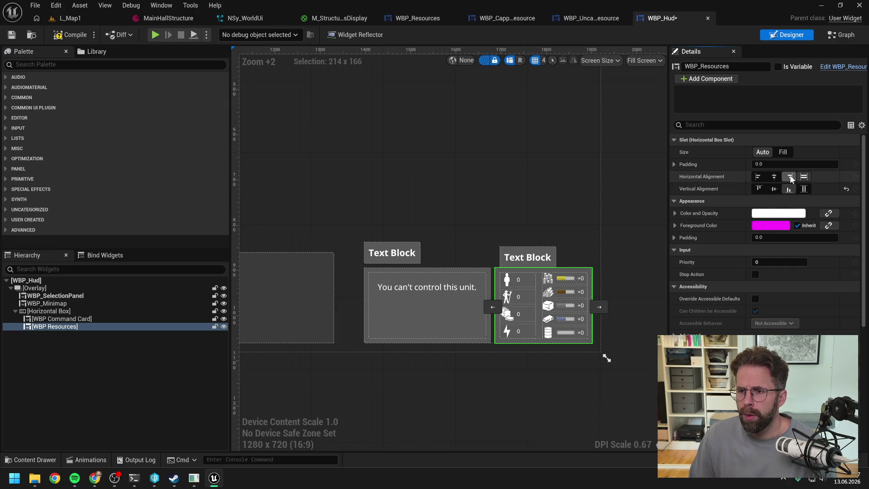
click(83, 17)
click(227, 36)
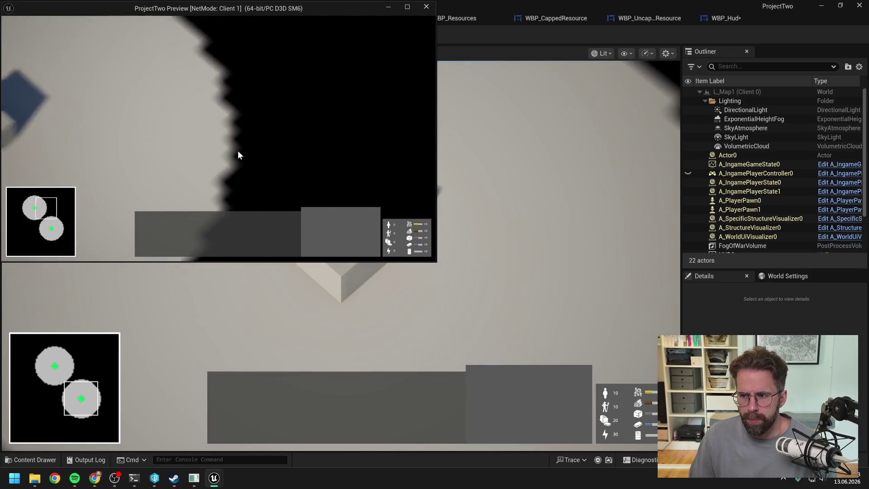
Pan the client camera, select the Main Hall to check its HUD, then stop the play session.
key(a)
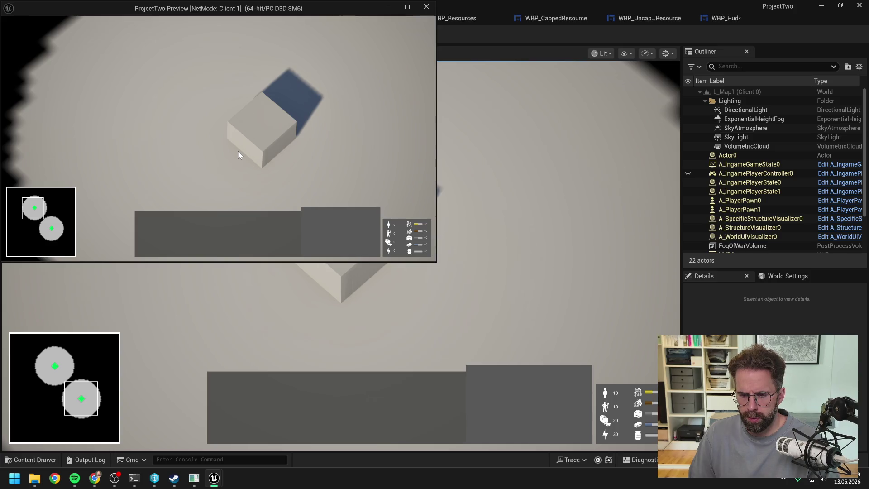
click(254, 132)
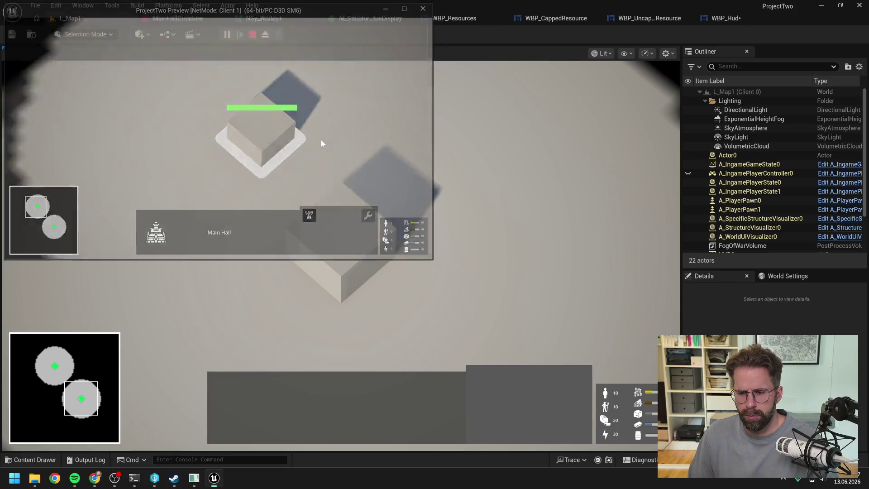
key(Escape)
key(alt+Tab)
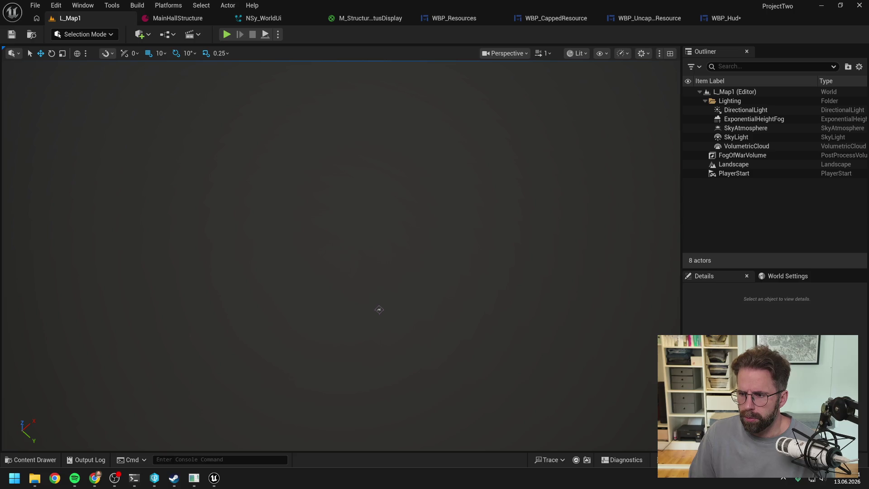
Start another play test, select the Main Hall and place two power grid generators.
click(316, 34)
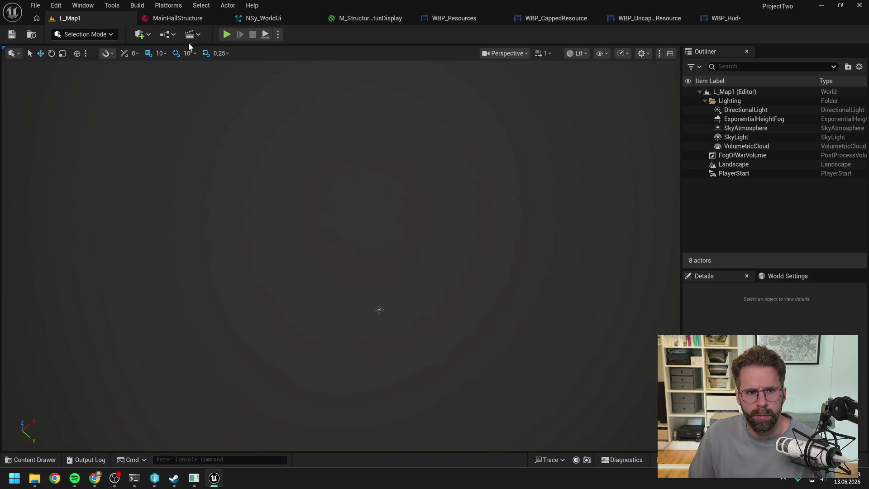
click(226, 35)
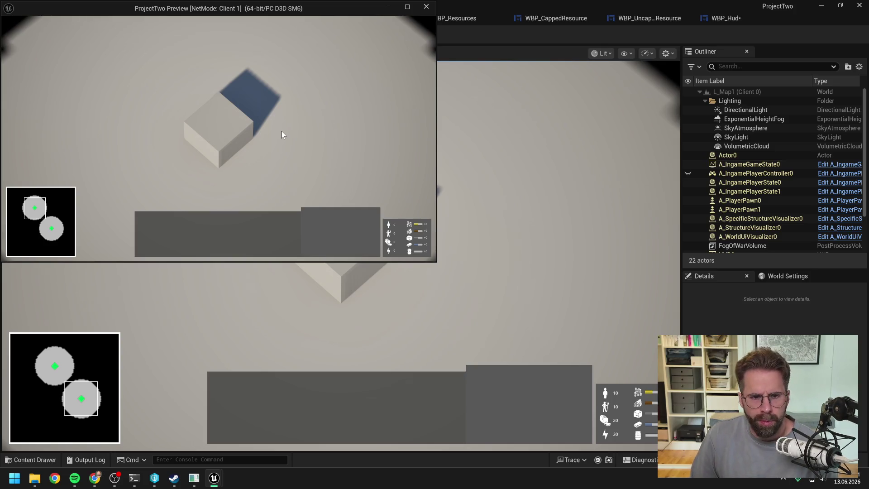
click(230, 134)
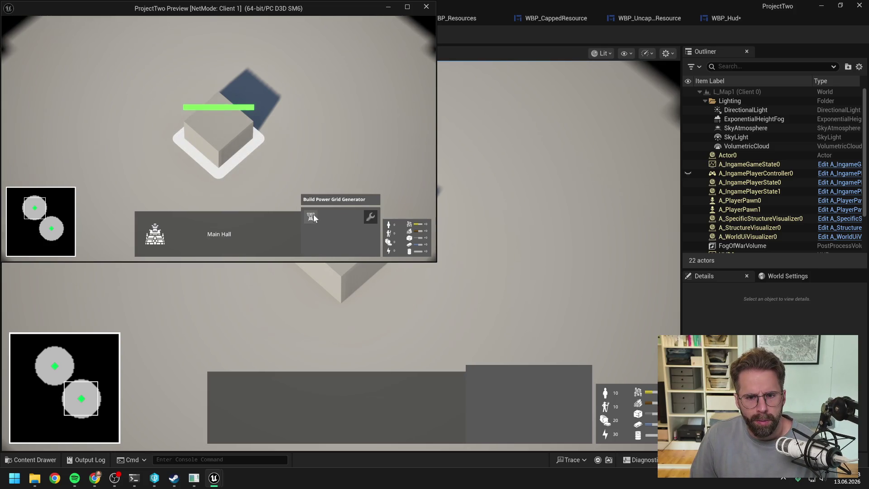
click(313, 214)
click(363, 163)
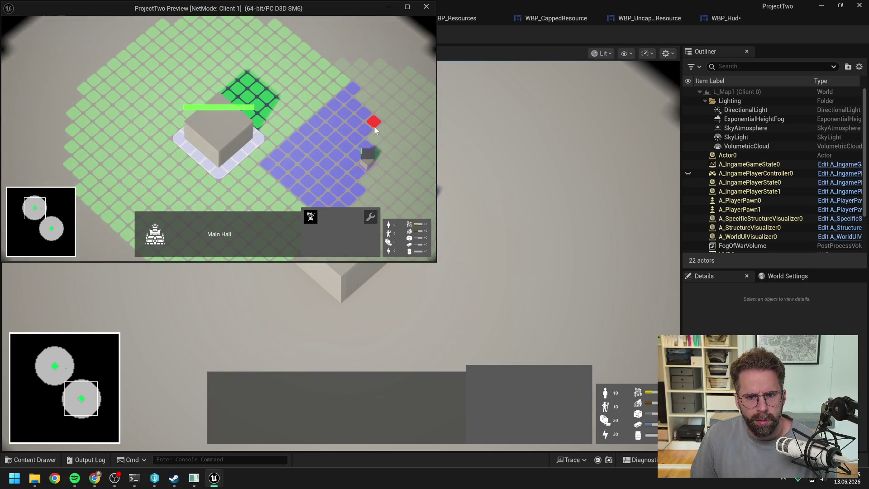
click(347, 76)
Pan across the base and place two more power grid generators lower on the map.
scroll(363, 104, down, 1)
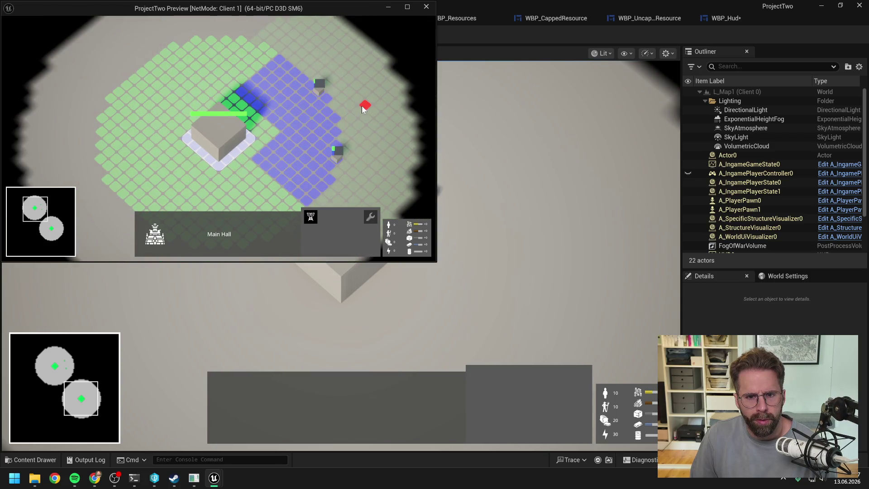
key(s)
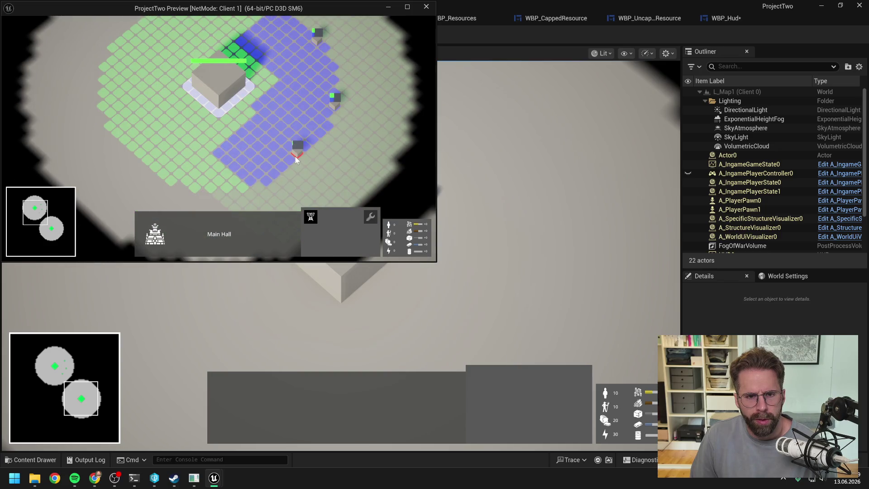
key(a)
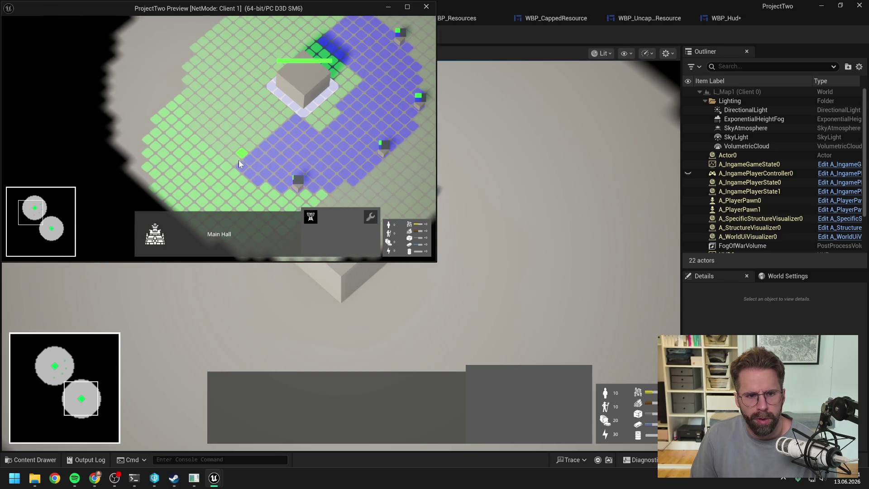
key(w)
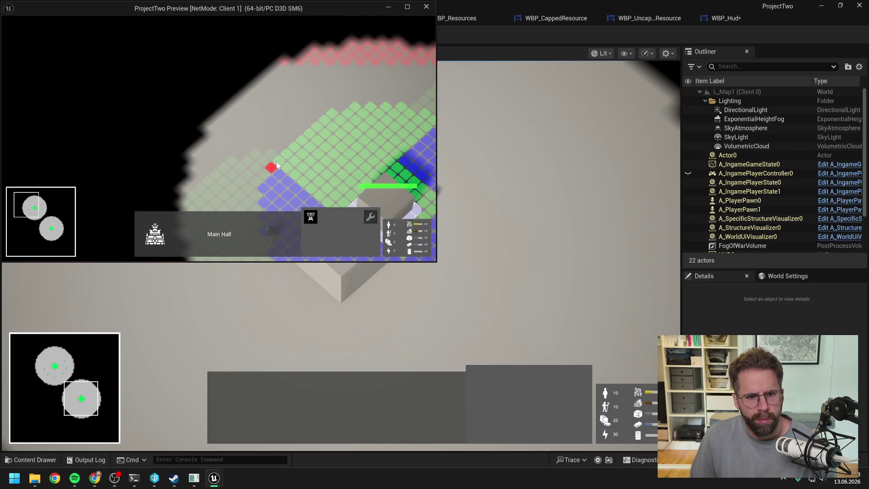
scroll(276, 161, down, 2)
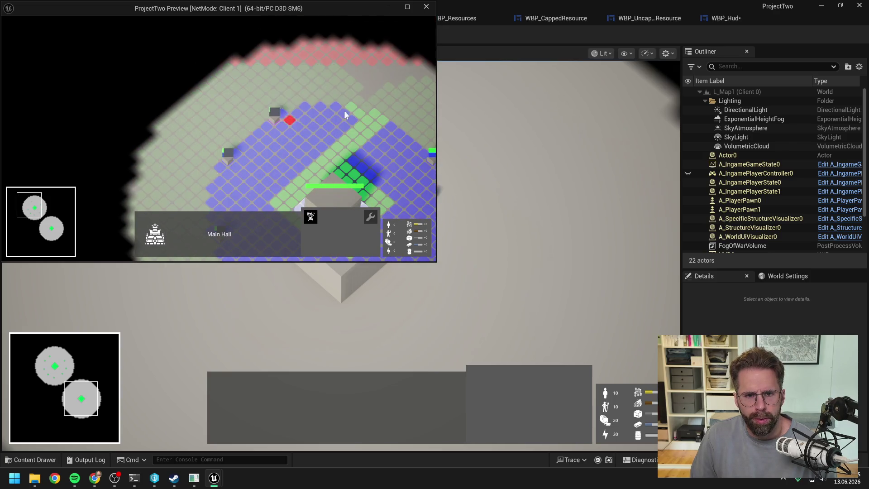
scroll(345, 115, down, 2)
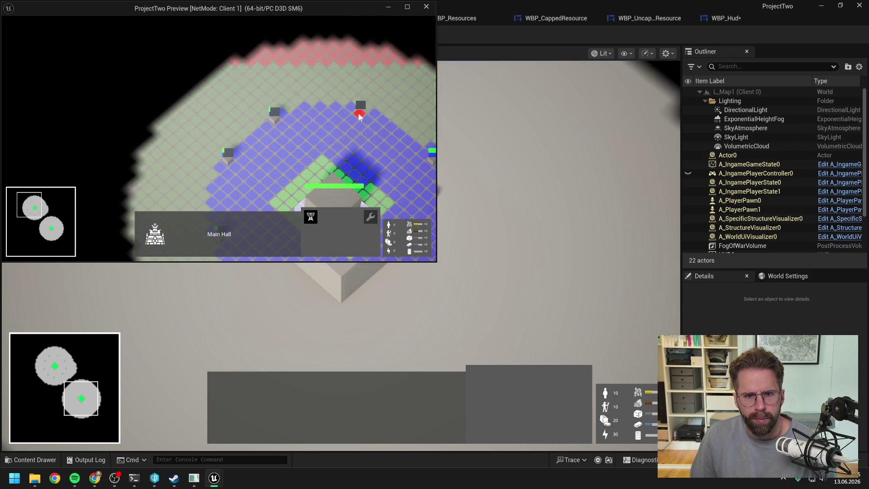
key(s)
key(Escape)
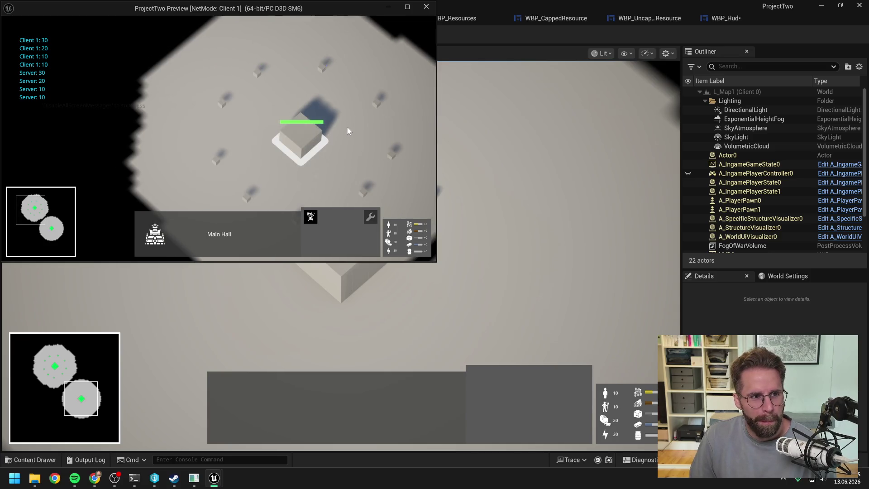
click(312, 216)
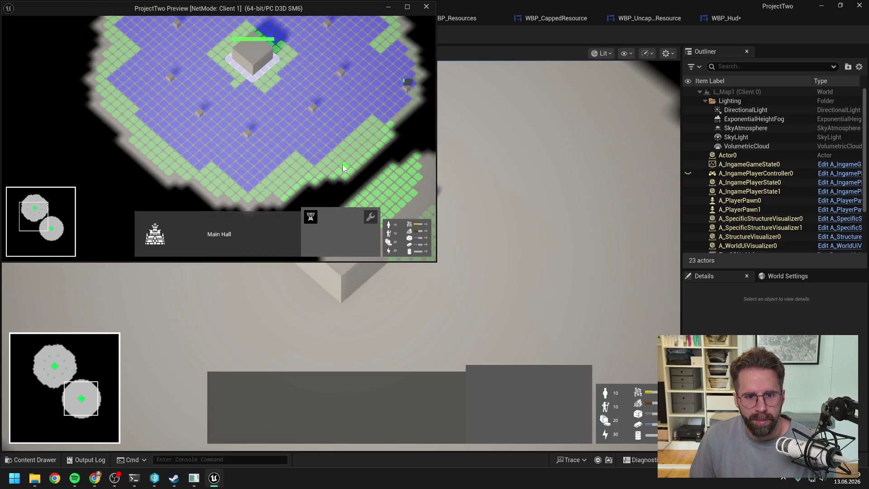
click(343, 164)
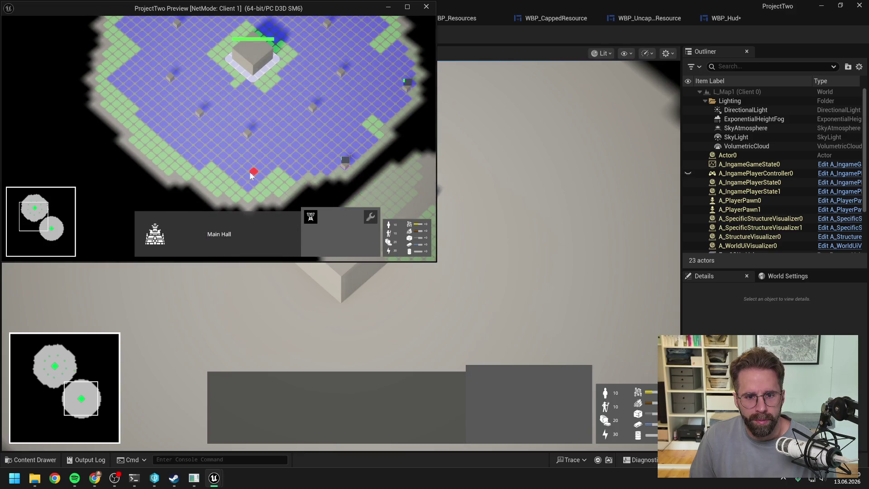
click(277, 194)
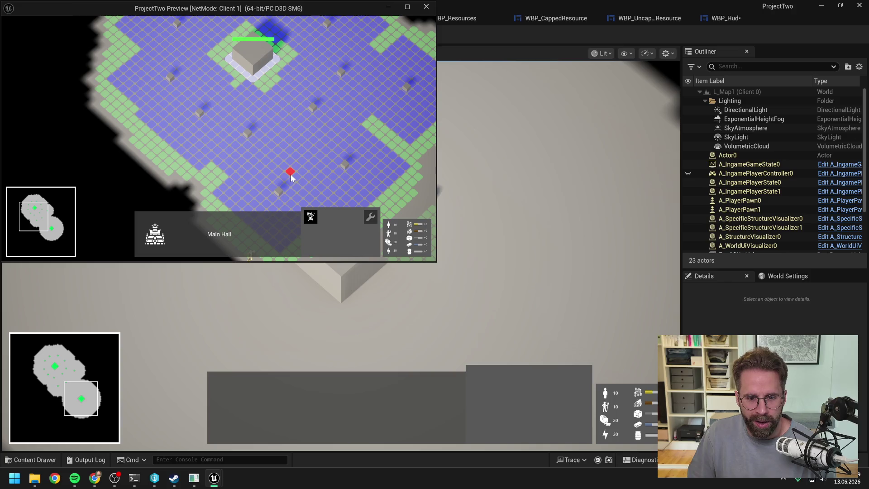
Pan the camera right, send the client preview behind the editor and stop the play session.
key(d)
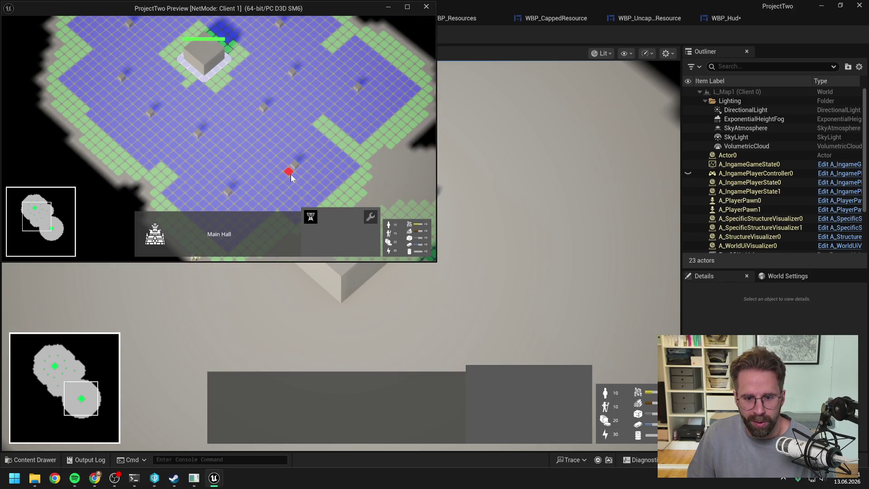
key(alt+Tab)
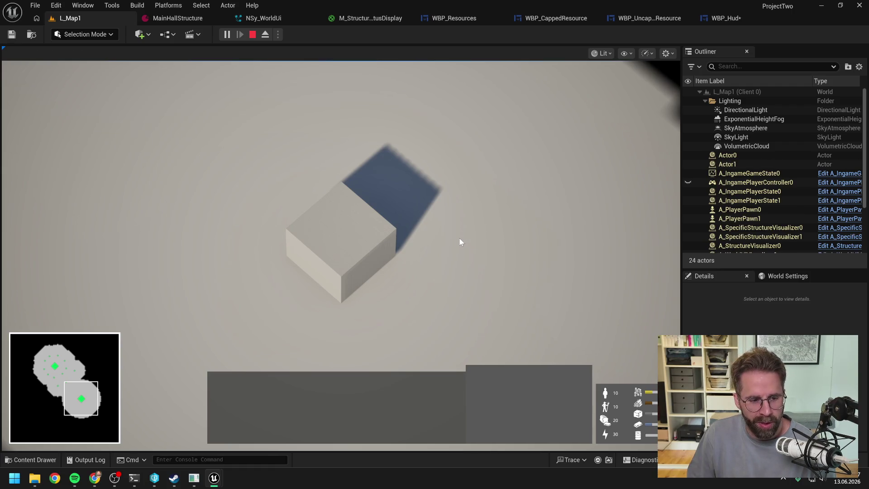
scroll(459, 241, down, 3)
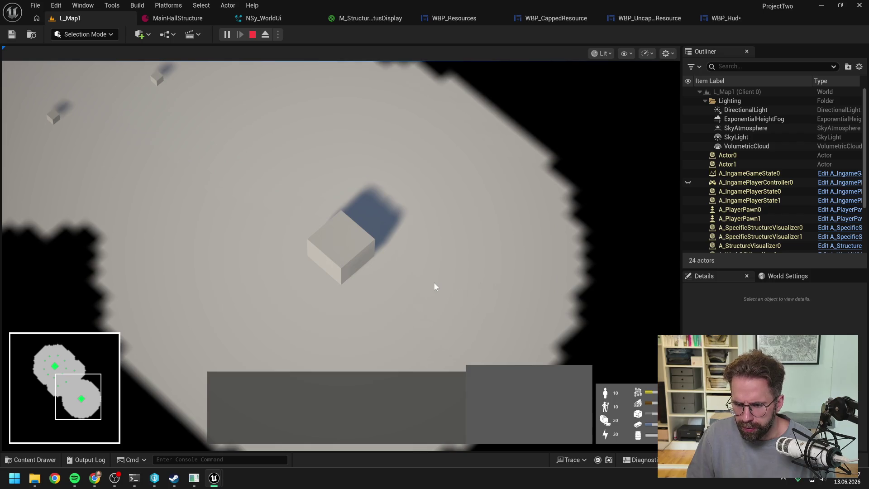
scroll(433, 287, up, 2)
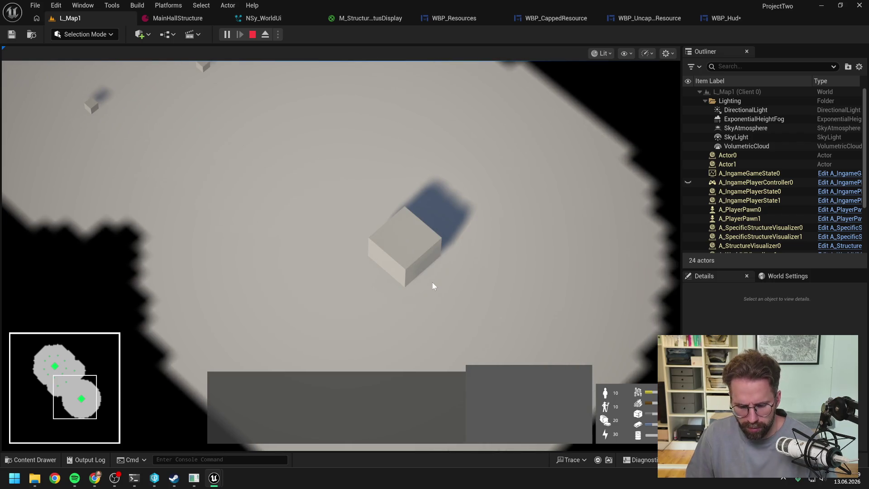
key(Escape)
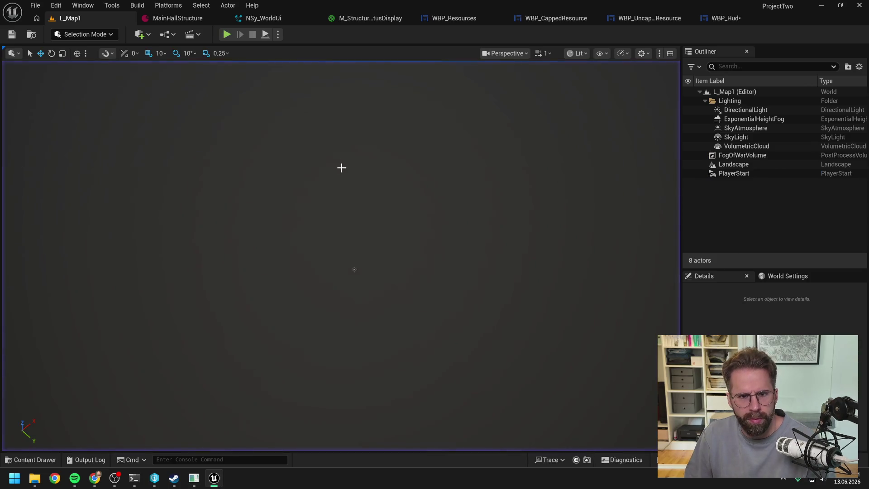
Select the WBP Resources panel in the WBP_Hud layout.
click(459, 18)
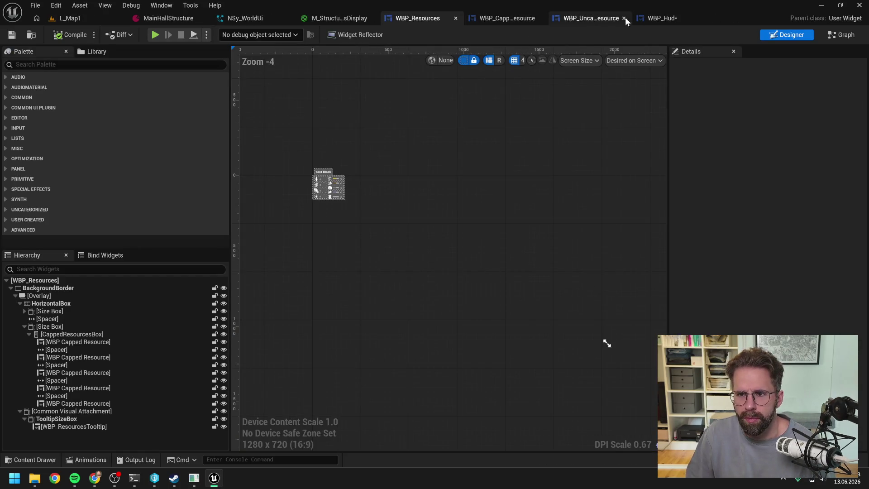
click(663, 19)
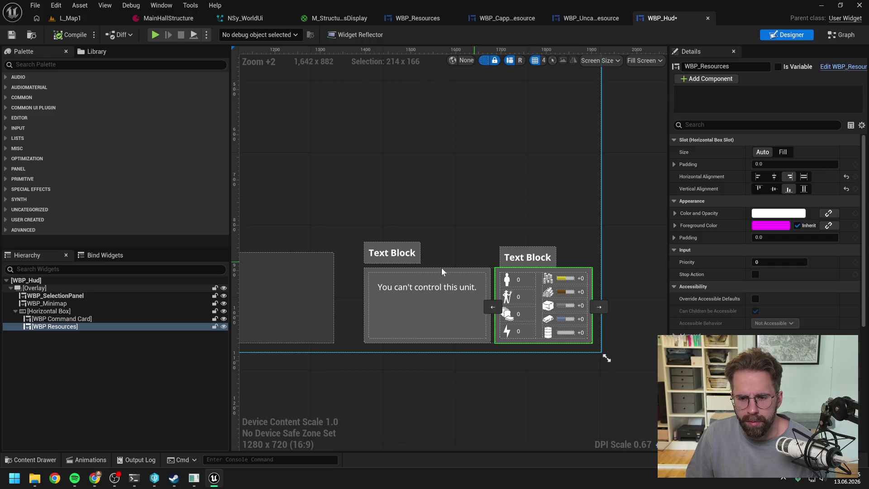
click(108, 354)
click(69, 328)
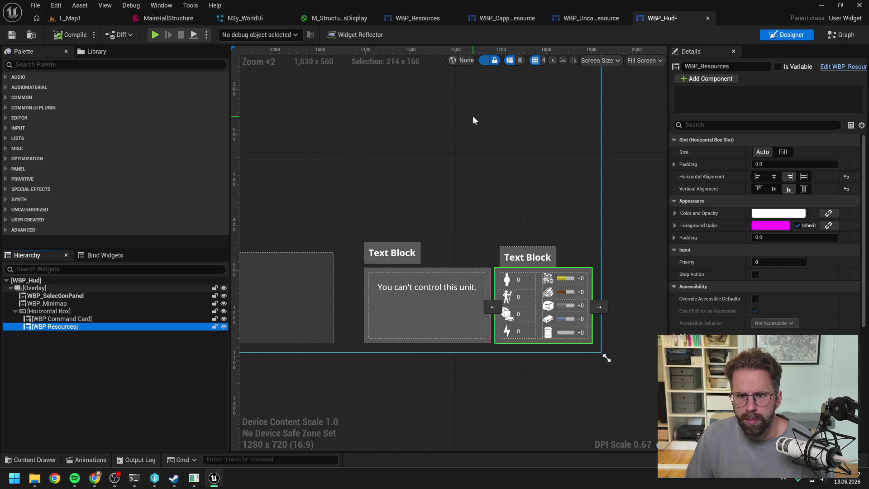
Set the BackgroundBorder padding in WBP_Resources to 20, then start a play test from L_Map1.
click(446, 17)
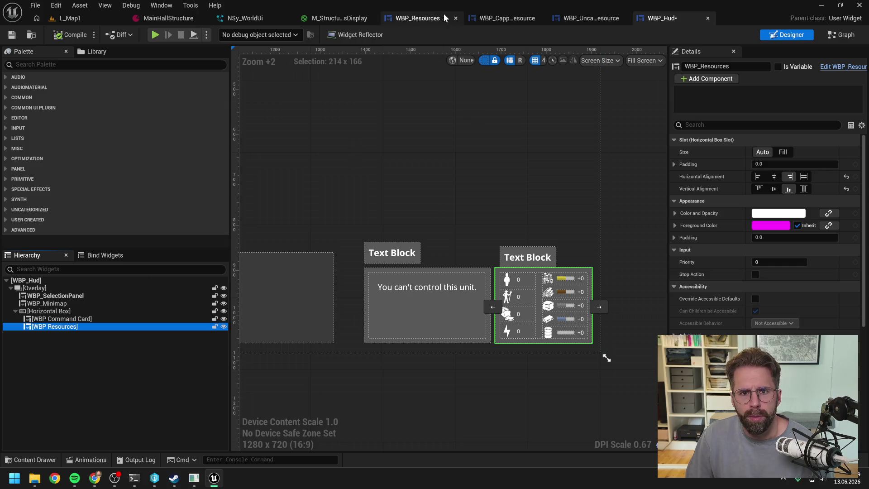
scroll(360, 221, up, 5)
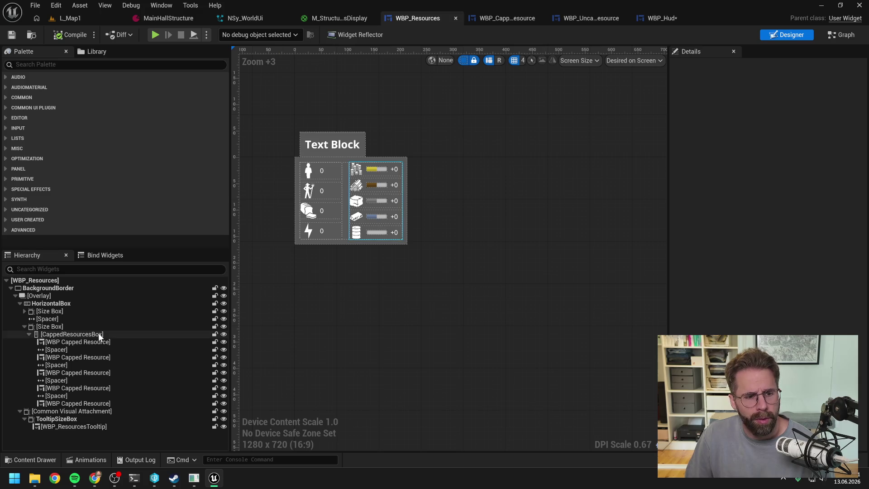
click(46, 289)
click(779, 189)
text(20)
key(Return)
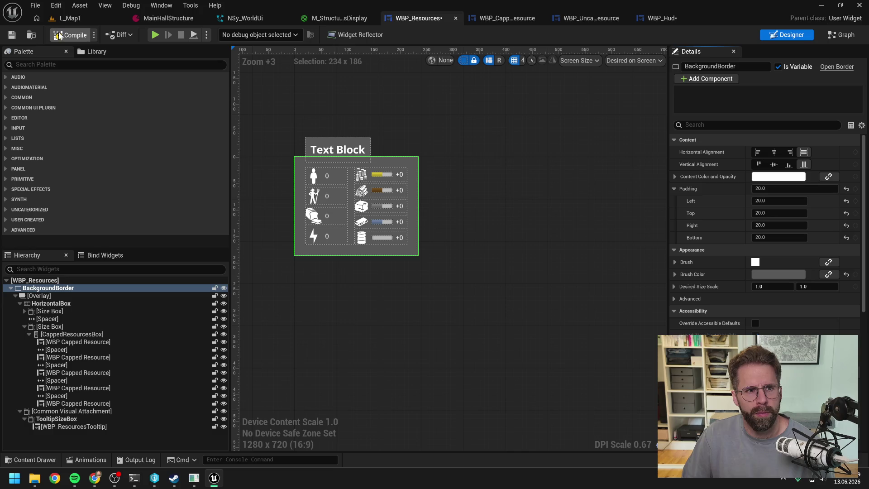
click(79, 16)
click(227, 34)
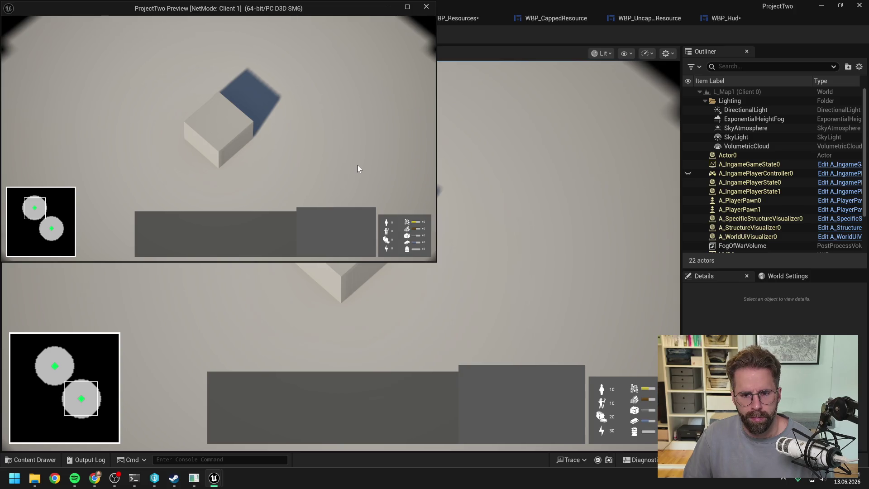
Bring the main game view to the front and select the Main Hall structure.
click(300, 269)
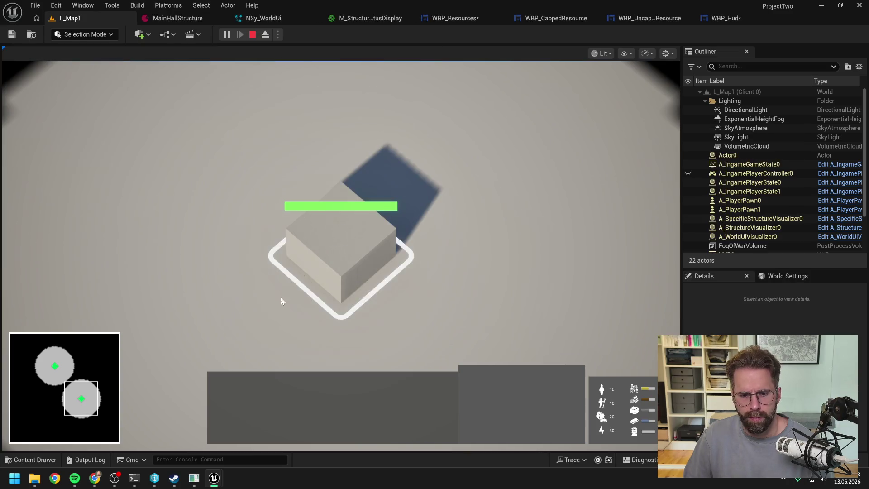
click(351, 269)
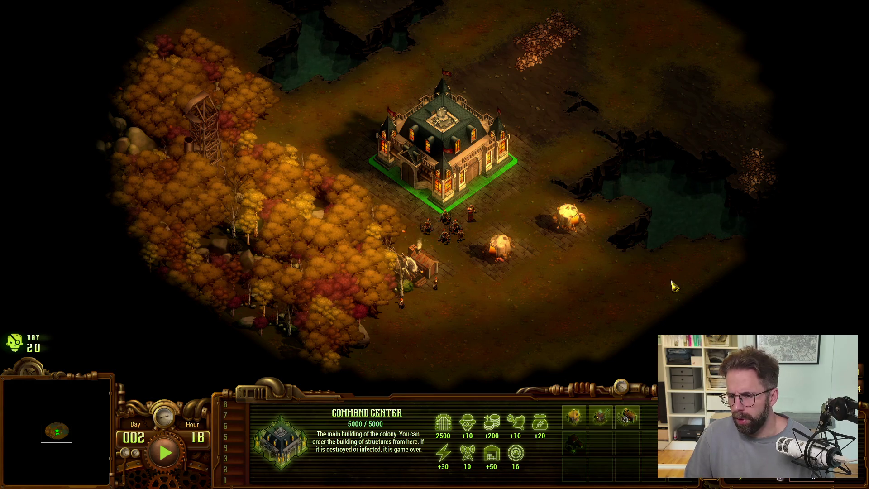
Bring the client preview over They Are Billions, select its Main Hall, then close the preview and return to Unreal.
key(alt+Tab)
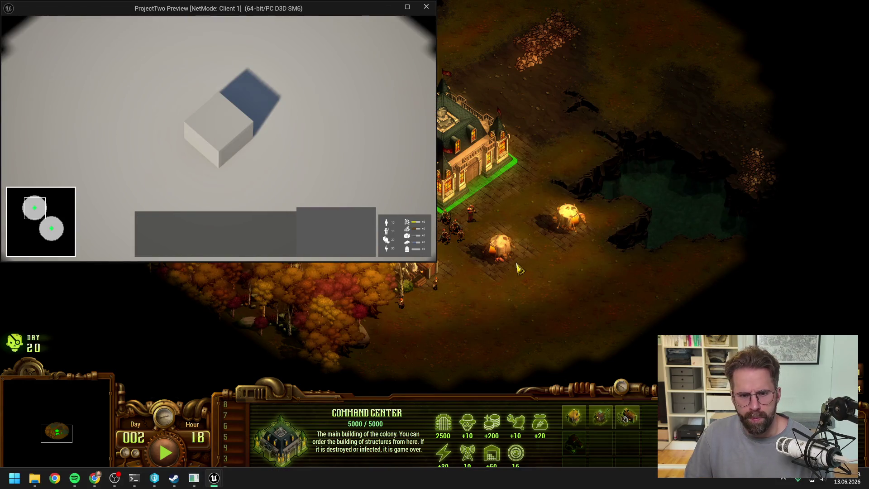
click(228, 141)
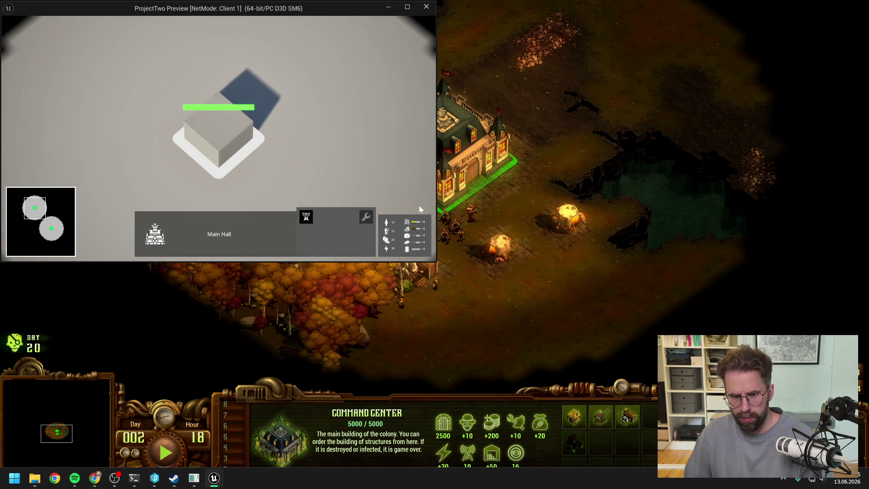
key(Escape)
key(alt+Tab)
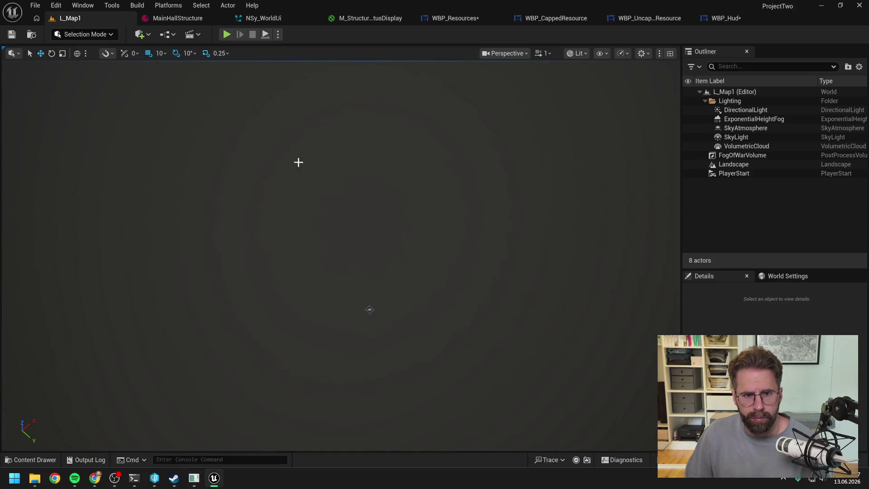
Set WBP Resources' Vertical Alignment to Fill in WBP_Hud, compile and save all.
click(461, 18)
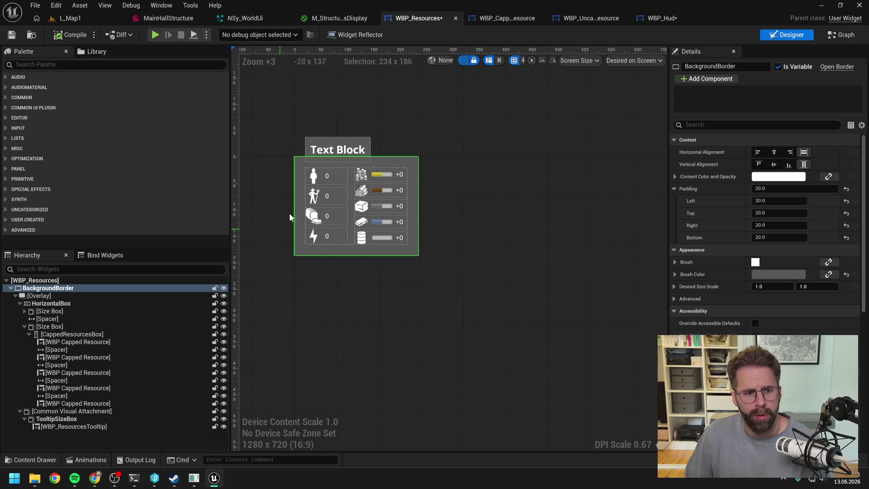
click(673, 17)
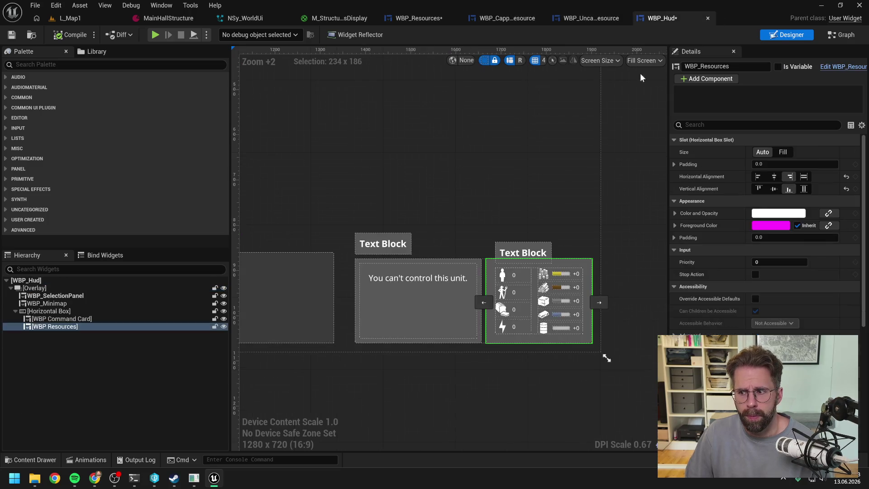
click(805, 190)
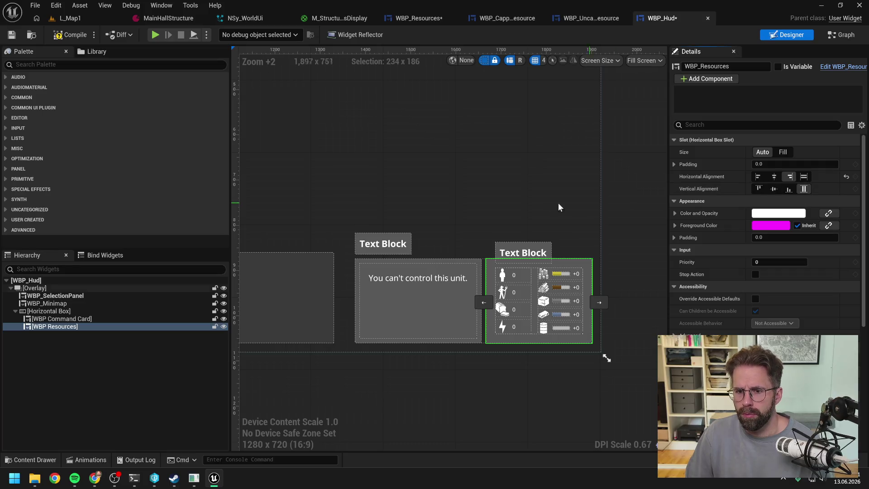
click(77, 35)
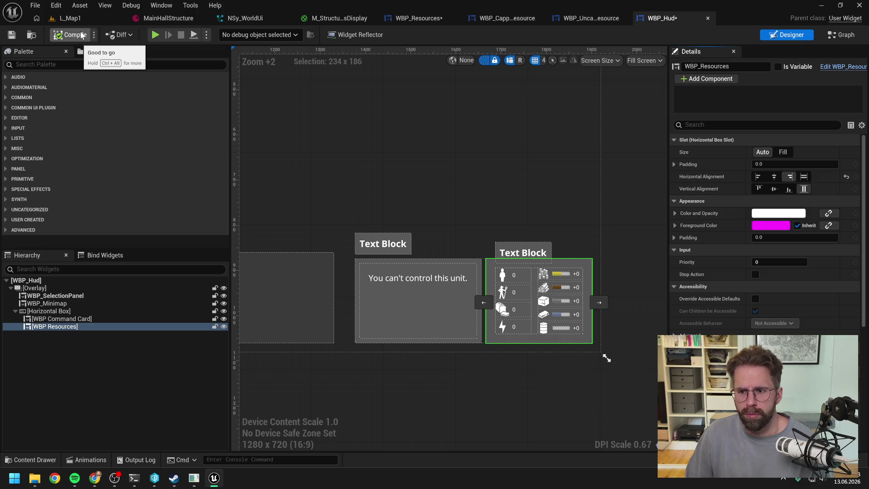
key(ctrl+shift+s)
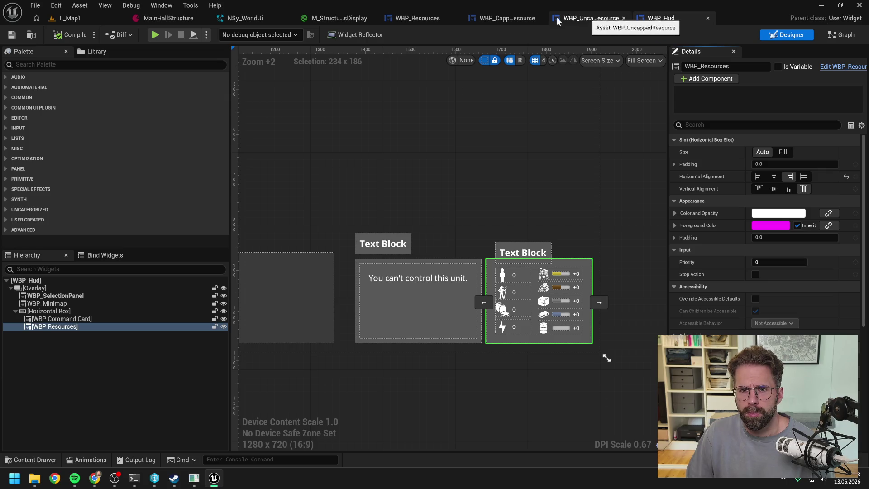
Top-align the Overlay inside WBP_Resources' border, compile, and switch to L_Map1.
click(411, 17)
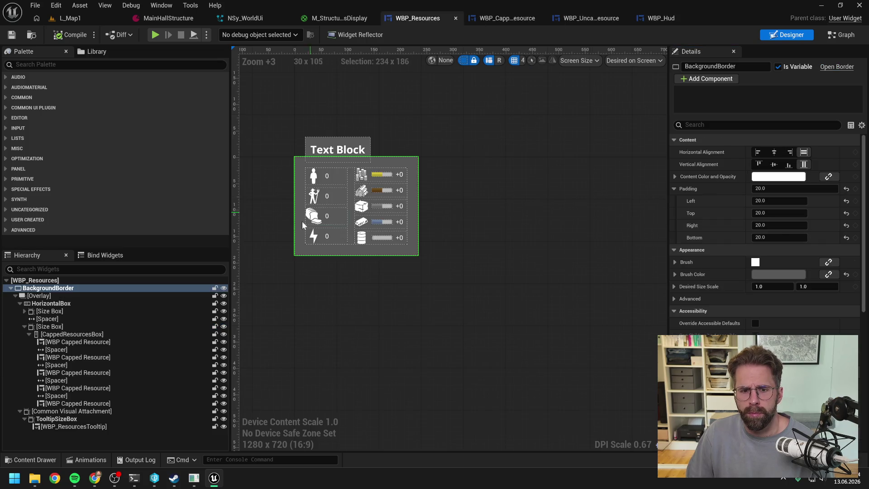
click(44, 296)
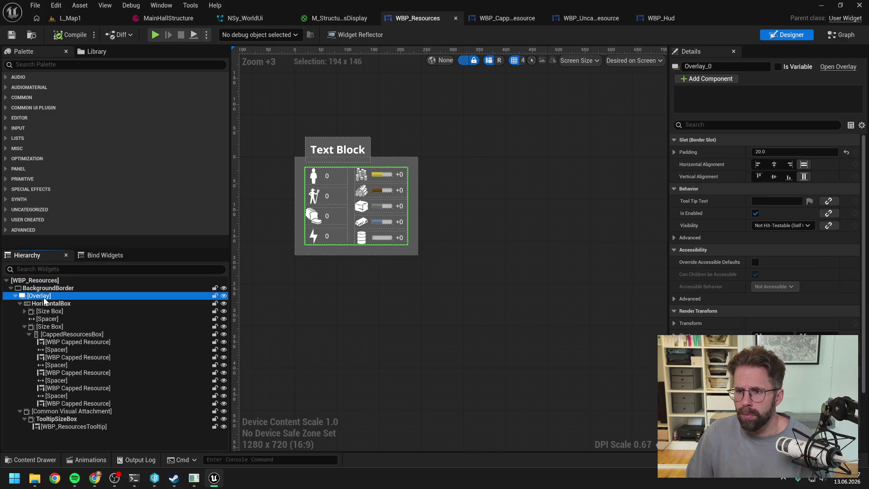
click(759, 177)
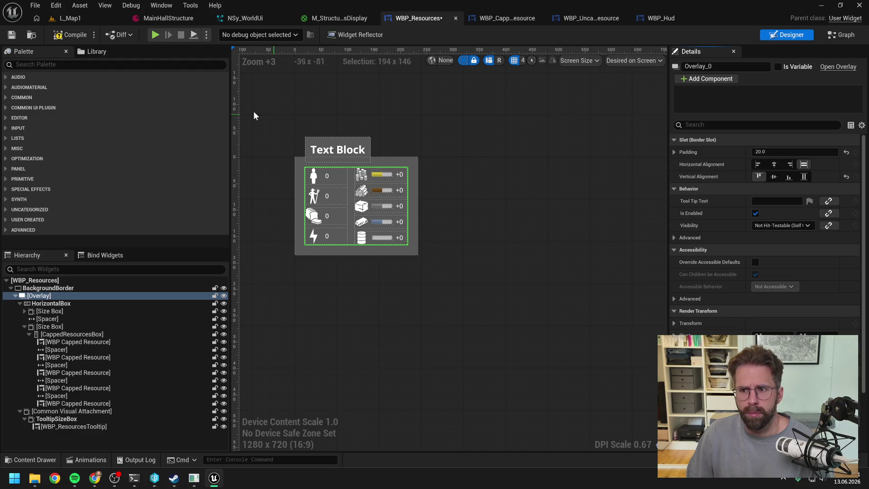
click(77, 35)
click(75, 18)
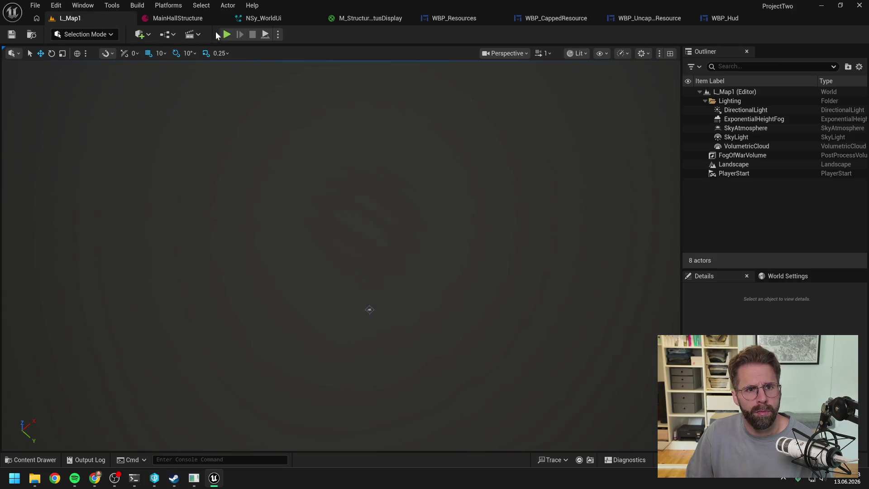
Start a play test and select the Main Hall in the client window and main game view.
click(225, 35)
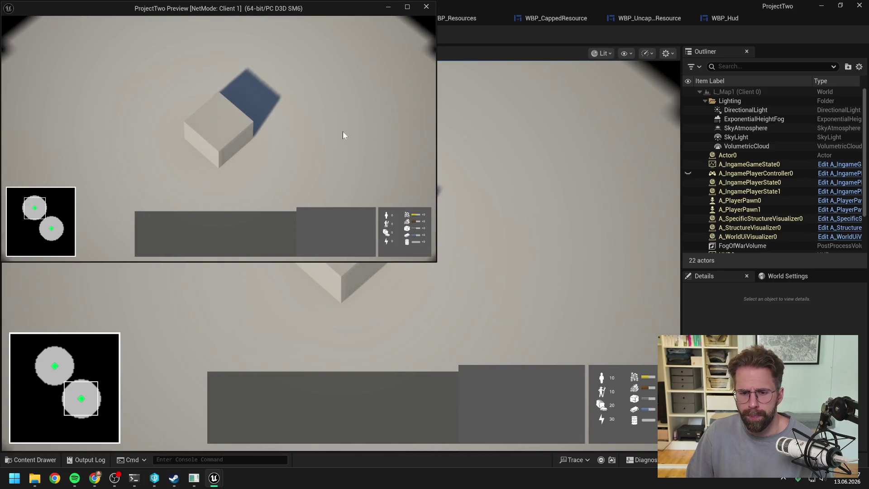
click(227, 132)
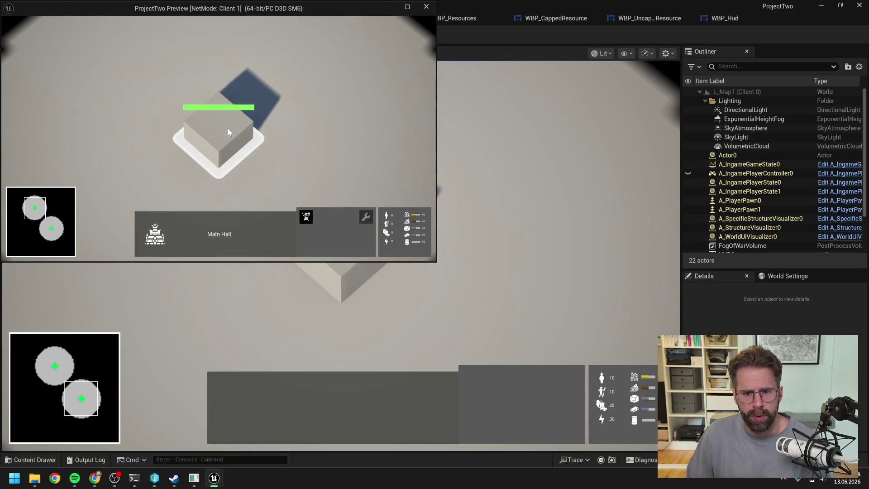
click(336, 166)
click(346, 252)
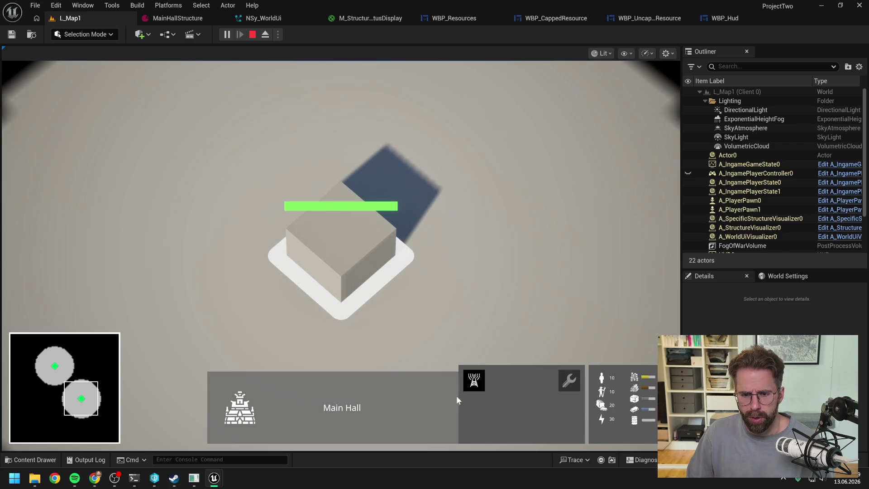
scroll(454, 290, down, 1)
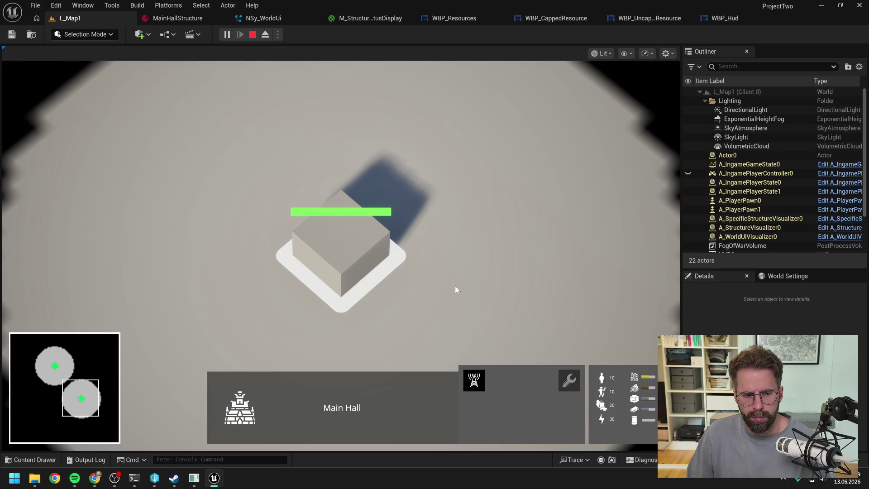
Toggle the Main Hall selection to compare HUD values, then stop the play session and bring up the Claude Code terminal.
click(455, 286)
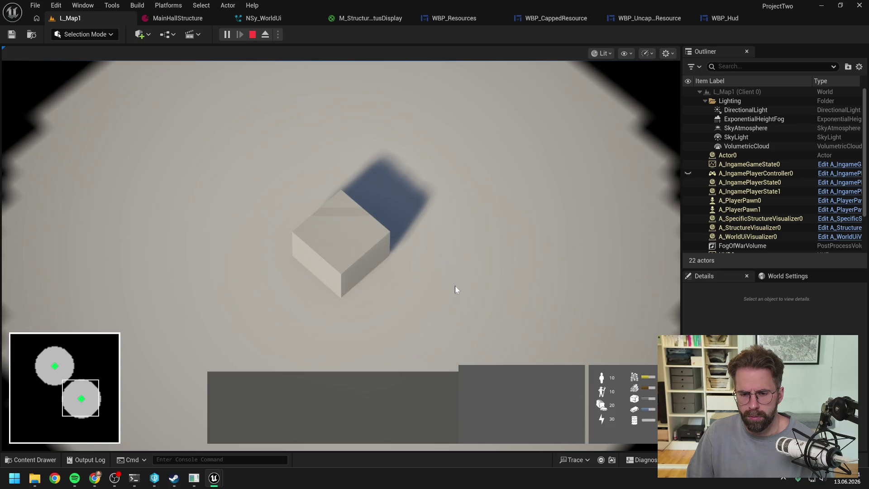
click(344, 253)
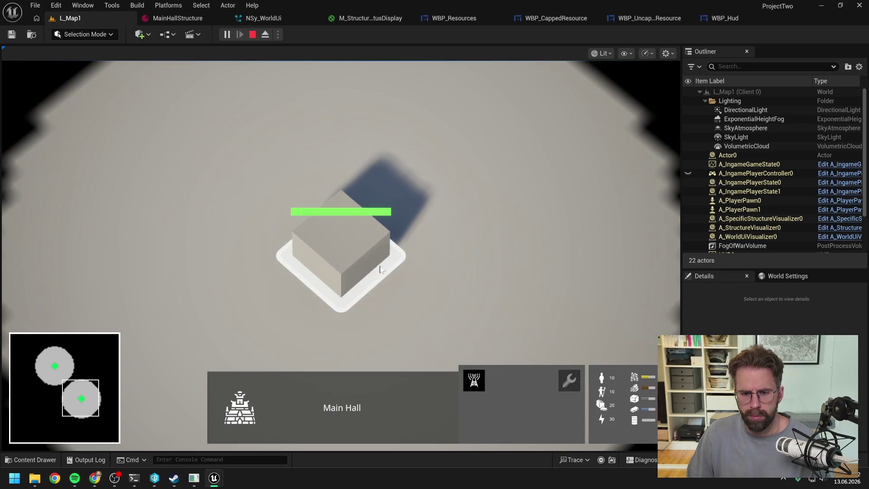
click(499, 276)
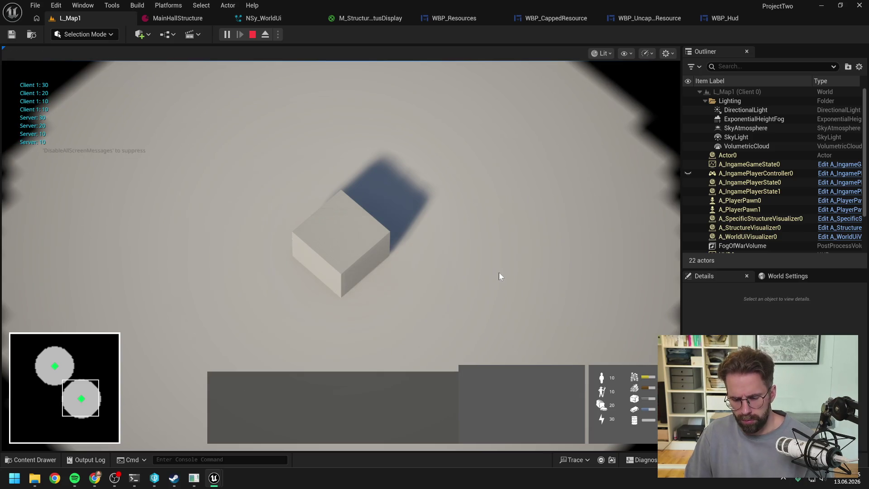
key(Escape)
click(134, 478)
Read through the agent's proposal for temporary ResDiag wallet logging.
scroll(357, 321, up, 10)
scroll(357, 320, down, 15)
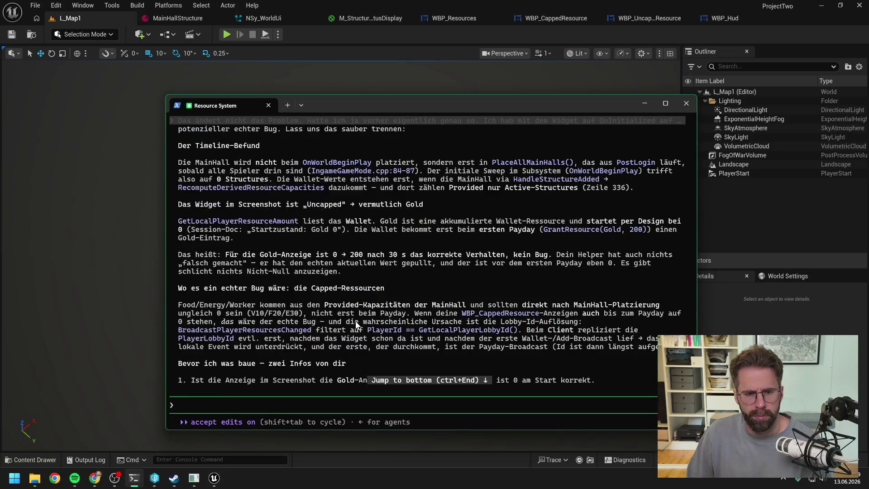
scroll(363, 322, up, 15)
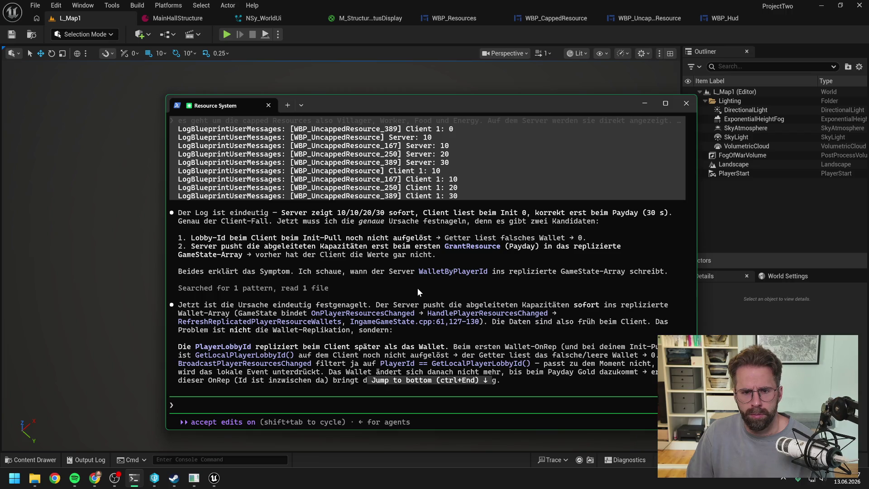
scroll(423, 275, down, 15)
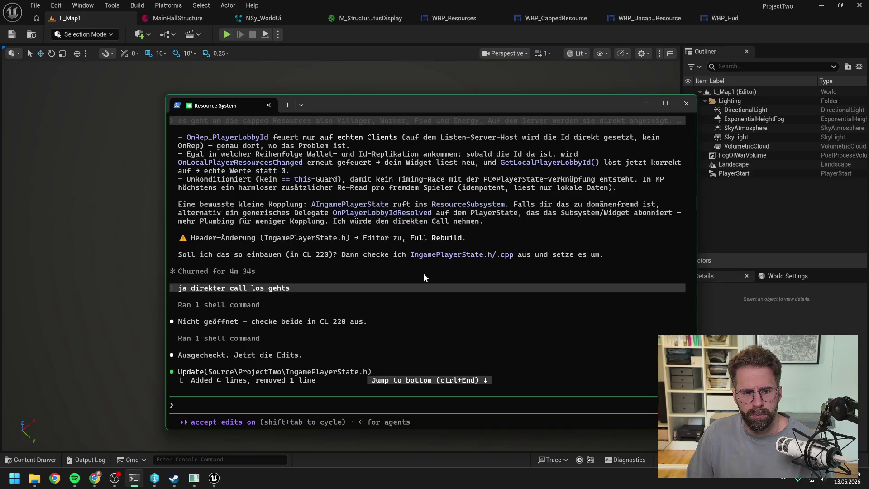
scroll(424, 273, down, 15)
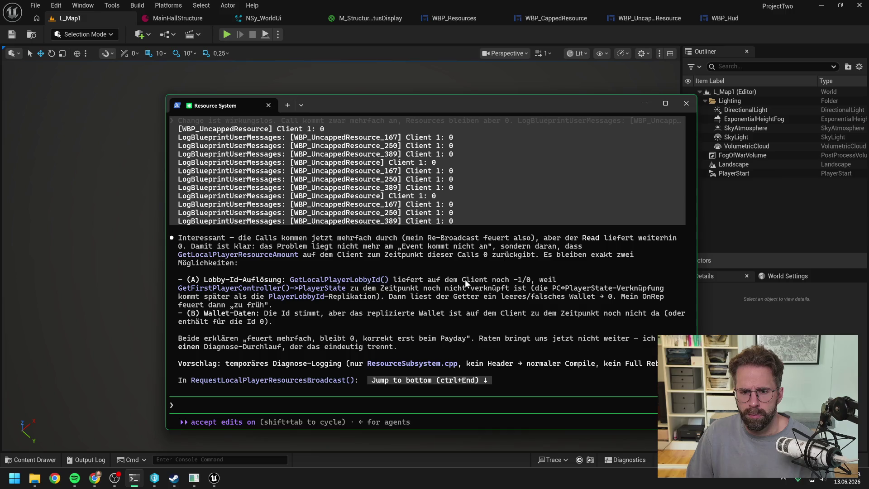
scroll(466, 279, down, 1)
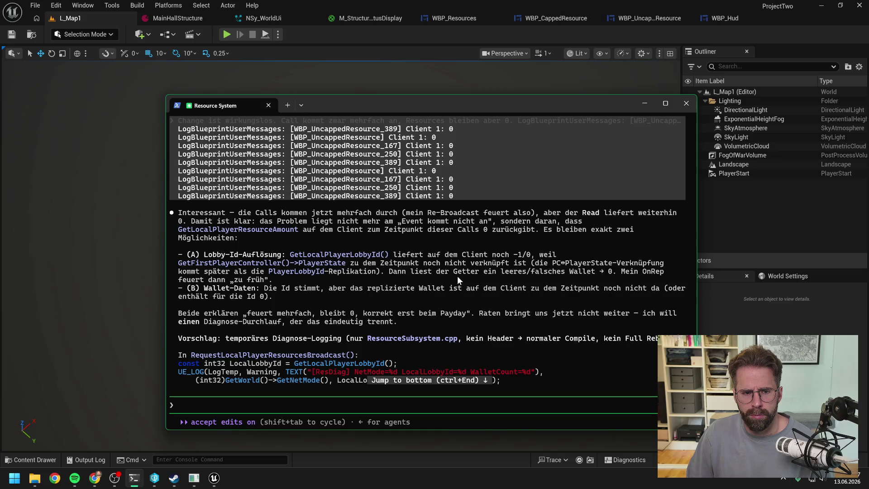
scroll(439, 258, down, 1)
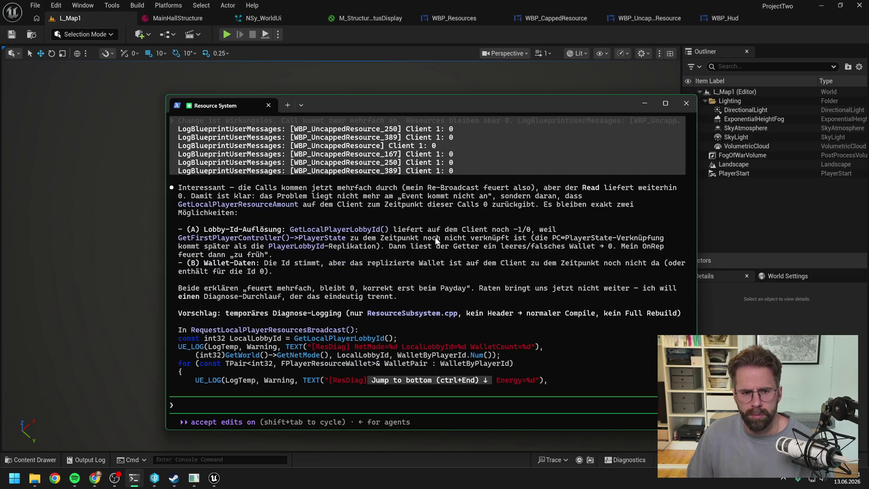
scroll(436, 238, down, 1)
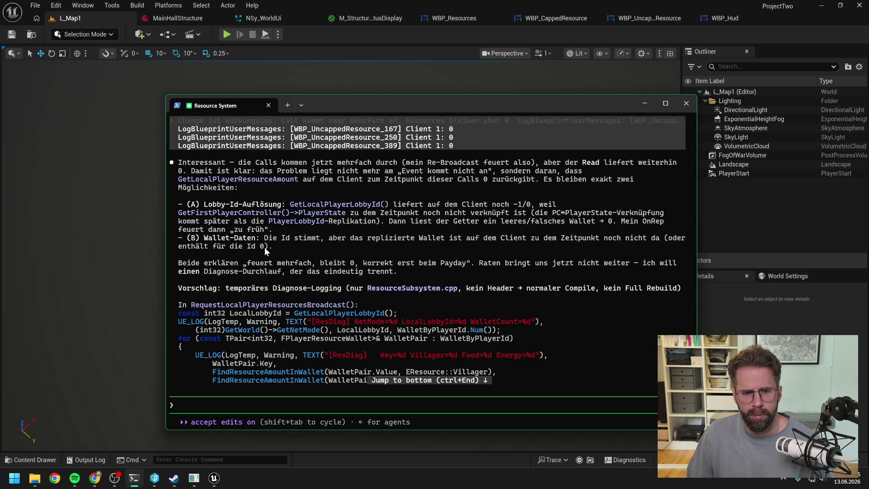
scroll(264, 248, down, 1)
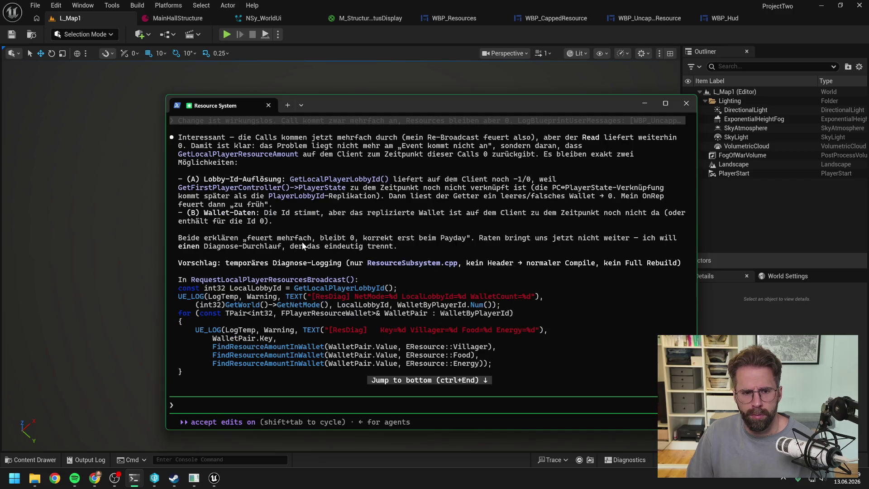
scroll(302, 245, down, 1)
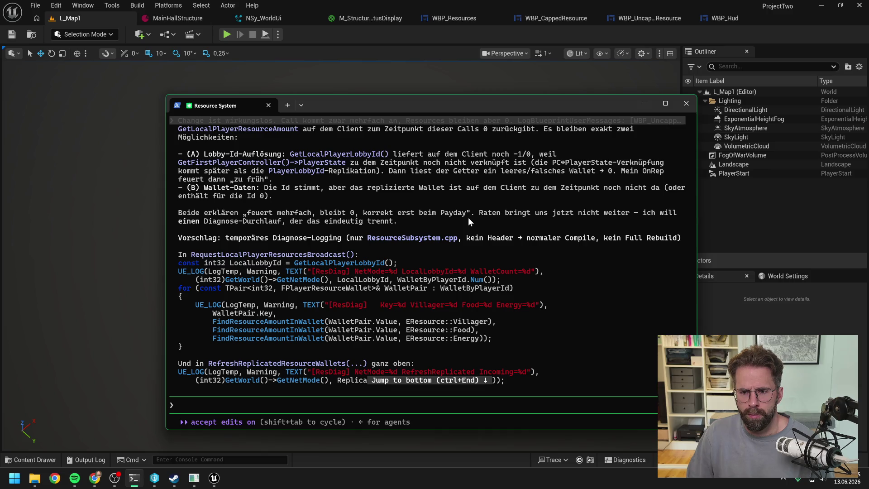
scroll(482, 216, down, 1)
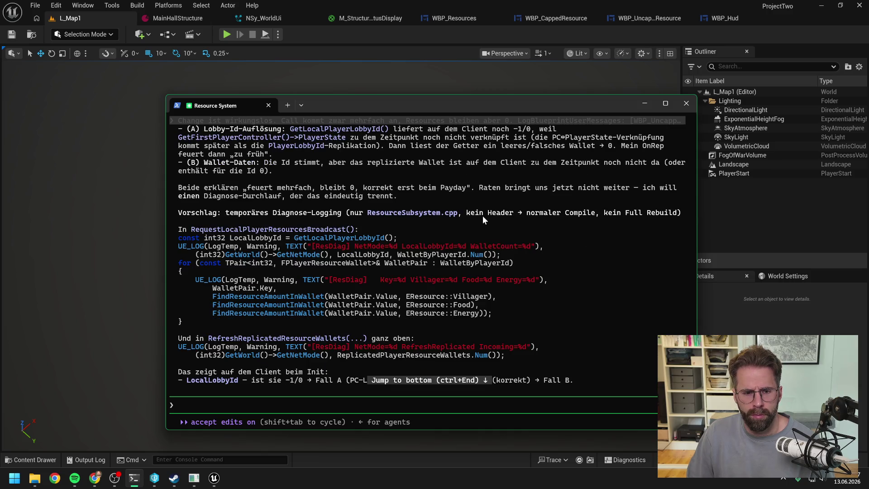
scroll(482, 216, down, 1)
scroll(483, 216, down, 2)
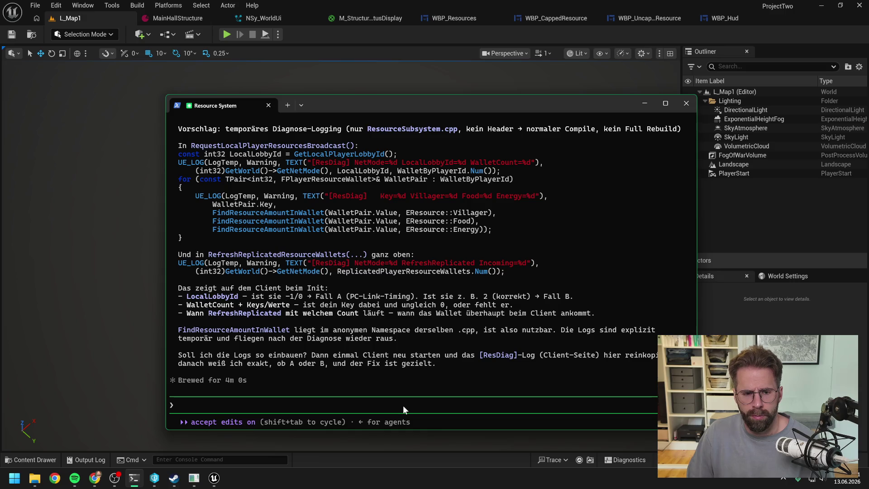
Reply 'ok probieren wir' to approve the logging, then close Unreal Editor.
text(ok mac)
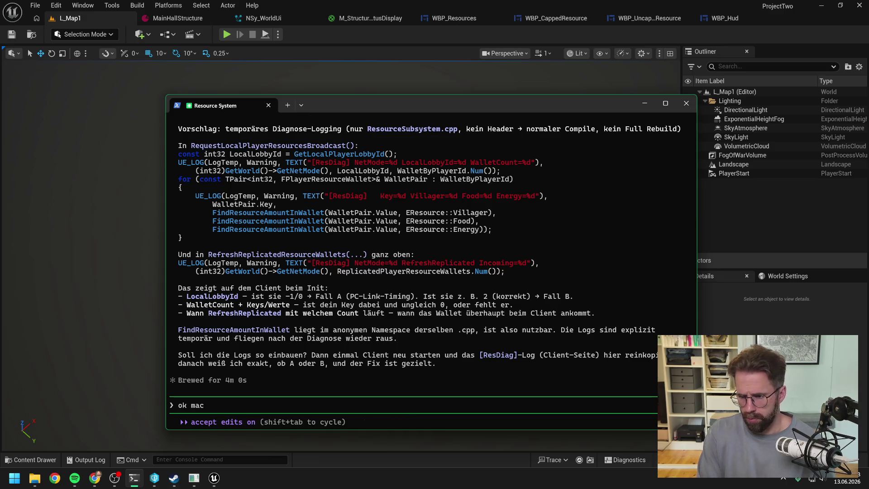
key(BackSpace)
key(BackSpace)
key(BackSpace)
text(probieren wir)
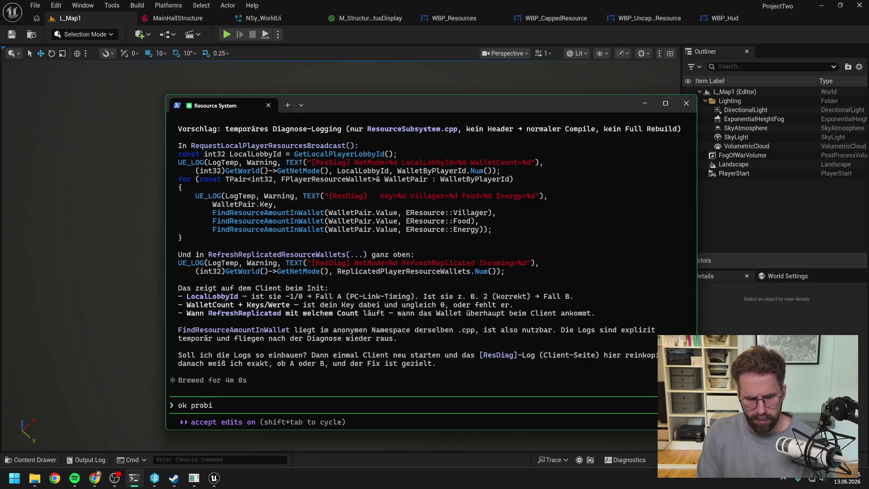
key(Return)
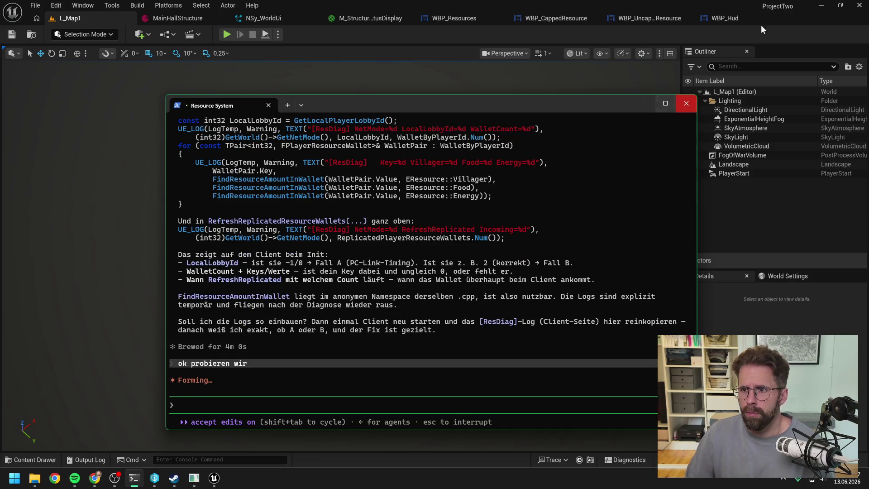
click(772, 37)
click(860, 5)
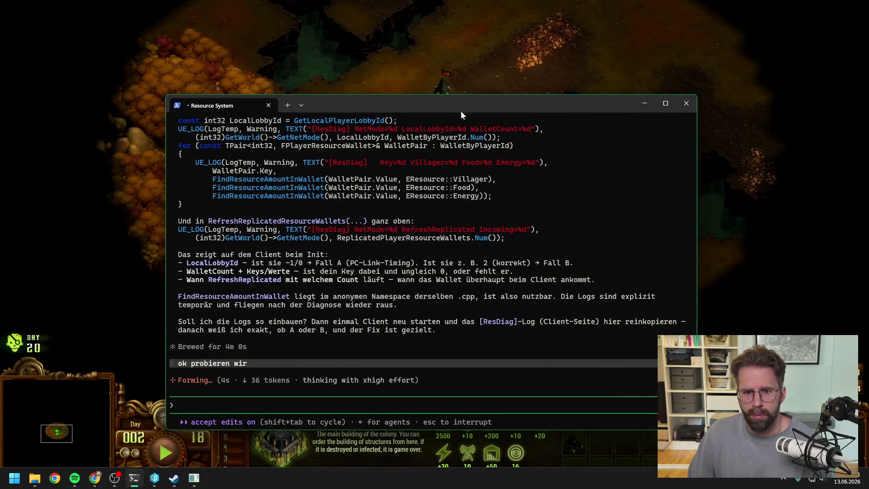
Let the agent add [ResDiag] logging to ResourceSubsystem.cpp, then bring up the ProjectTwo Development folder.
drag(461, 111, 454, 93)
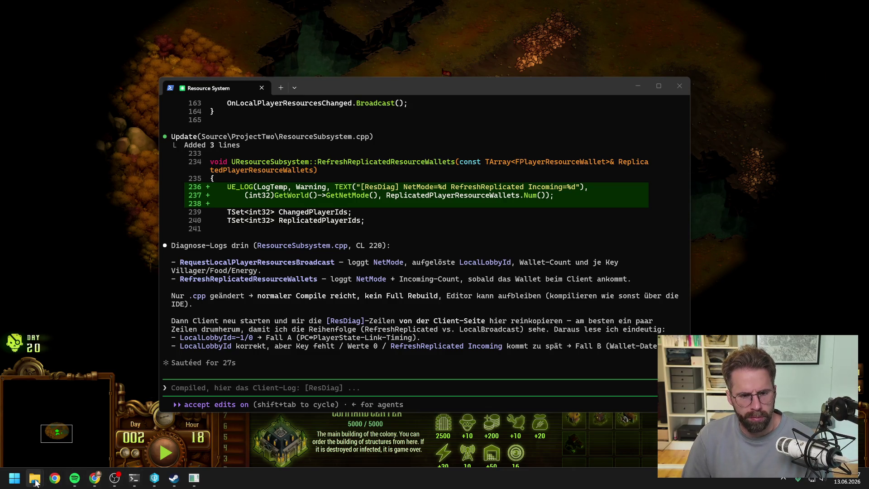
mouse_move(36, 484)
click(82, 423)
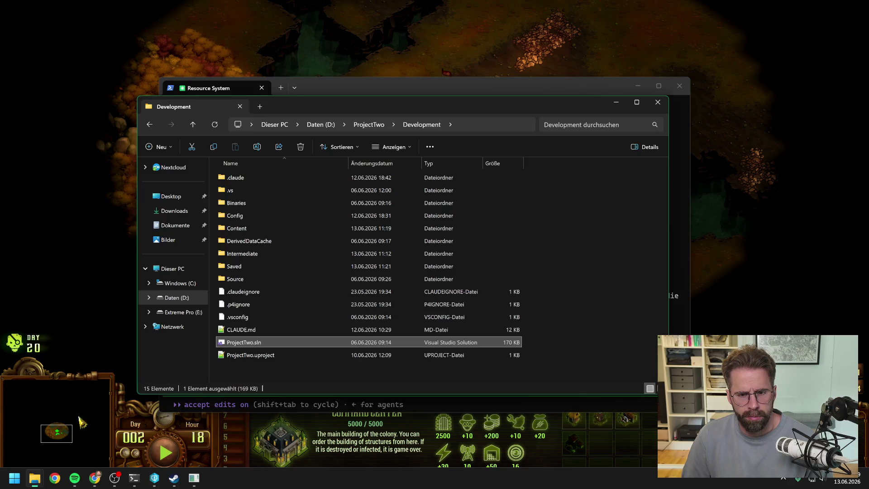
Rebuild the ProjectTwo project until 'Rebuild All: 1 succeeded' appears, then close Visual Studio.
double_click(315, 342)
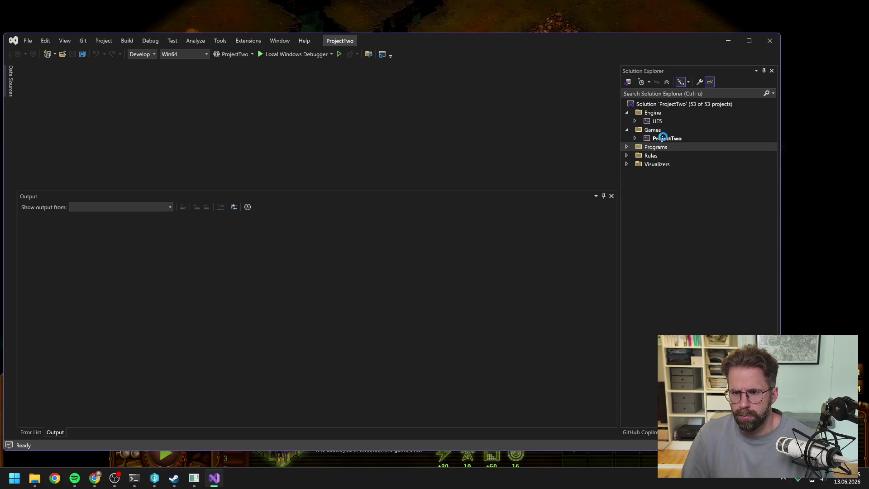
right_click(664, 138)
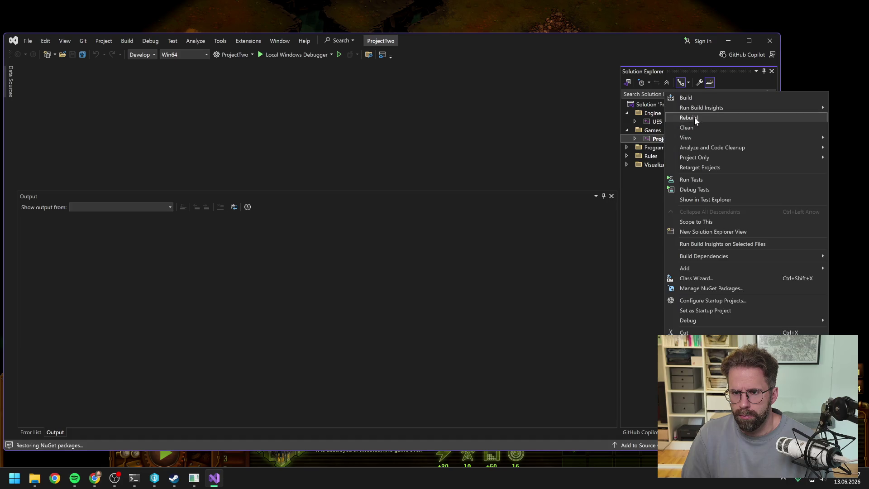
click(695, 117)
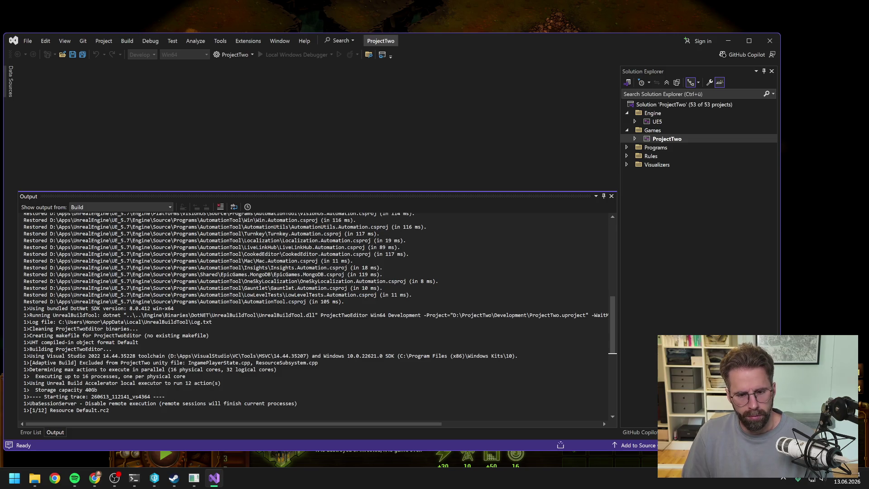
scroll(603, 421, down, 5)
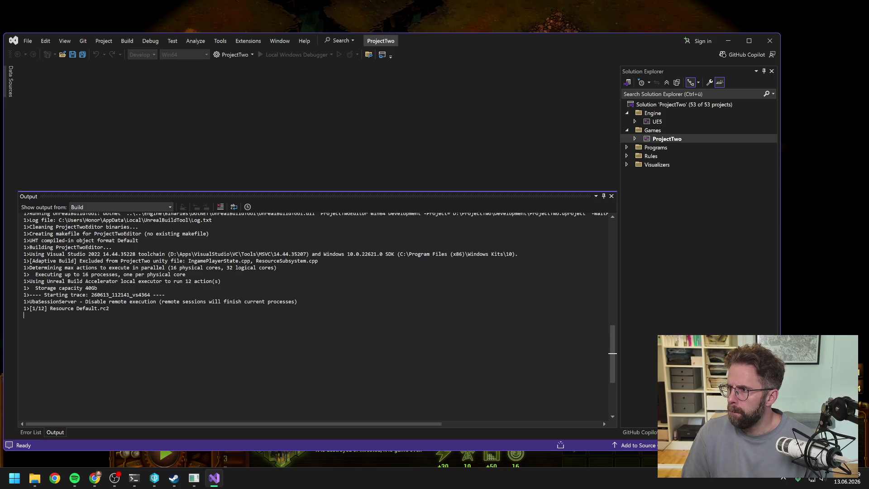
key(alt+Tab)
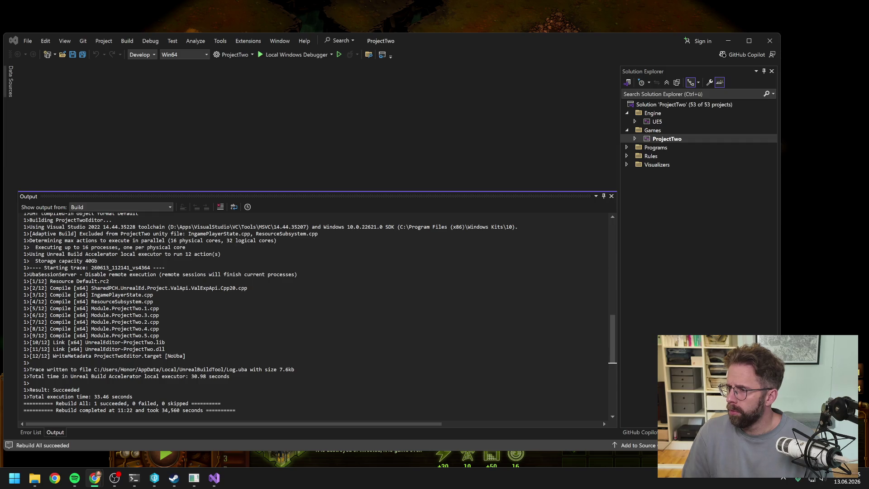
scroll(317, 312, down, 1)
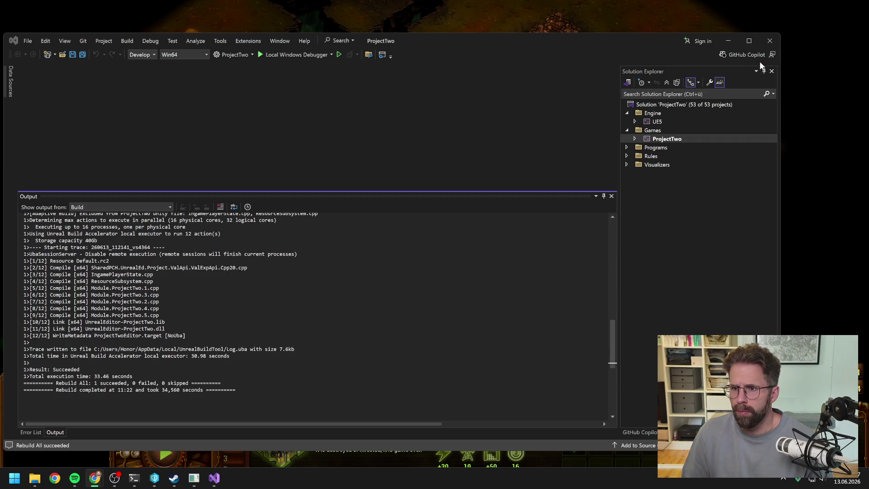
click(770, 41)
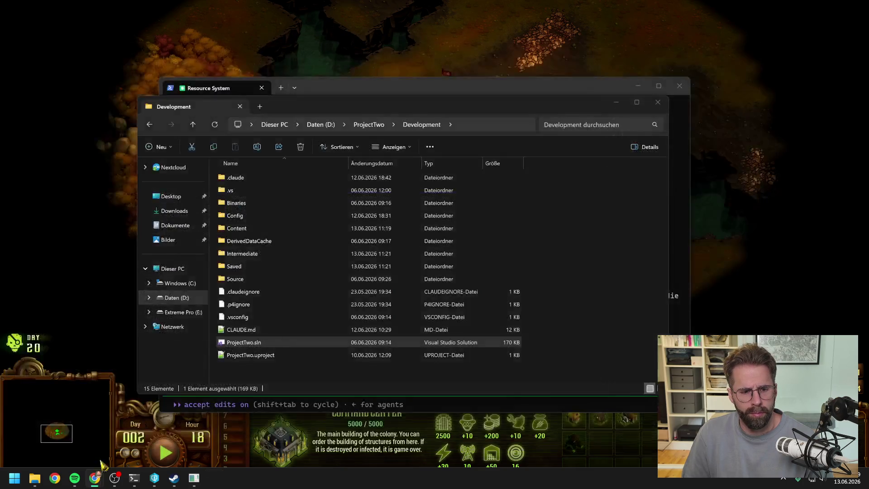
Bring Unreal Editor forward and review the WBP_UncappedResource and WBP_CappedResource widgets.
click(154, 478)
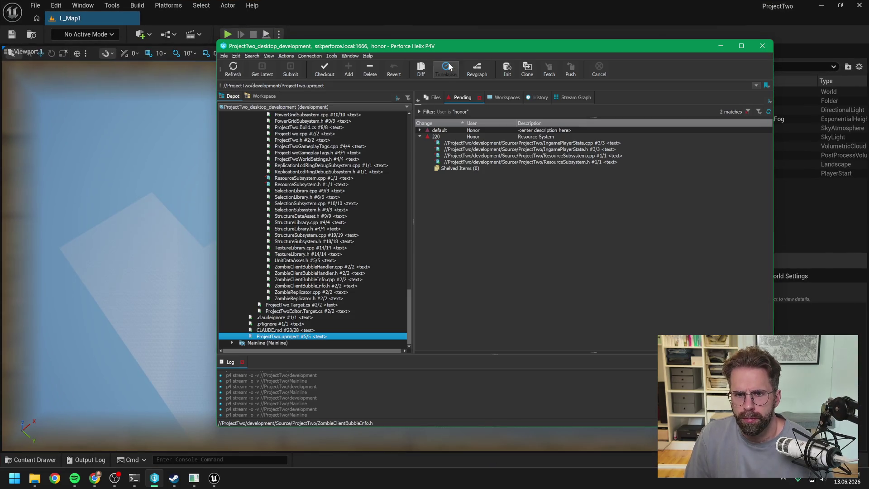
click(451, 17)
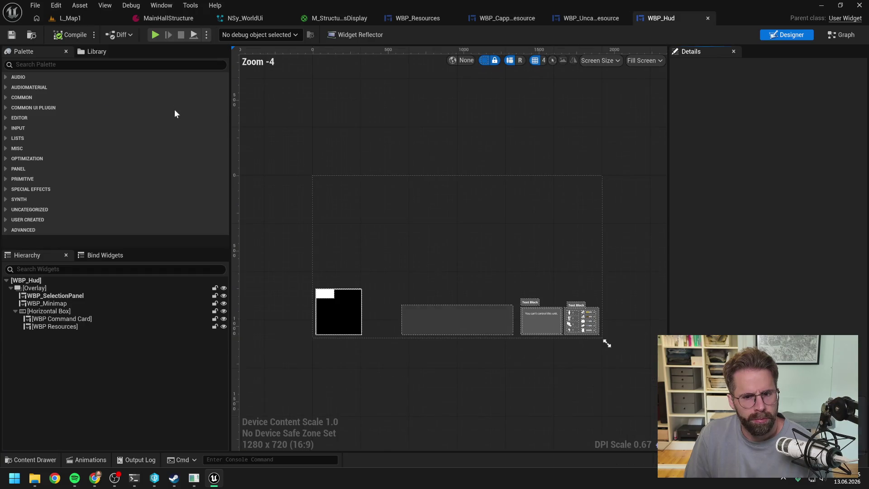
scroll(534, 268, down, 1)
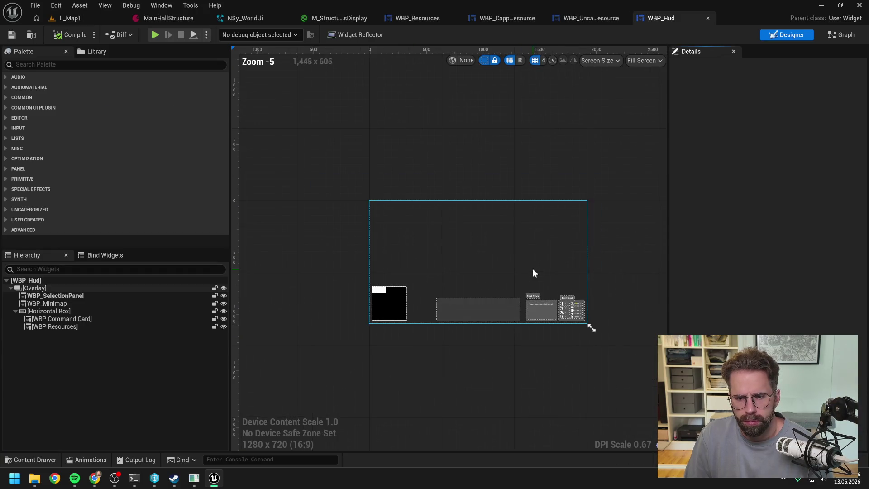
click(588, 17)
click(522, 18)
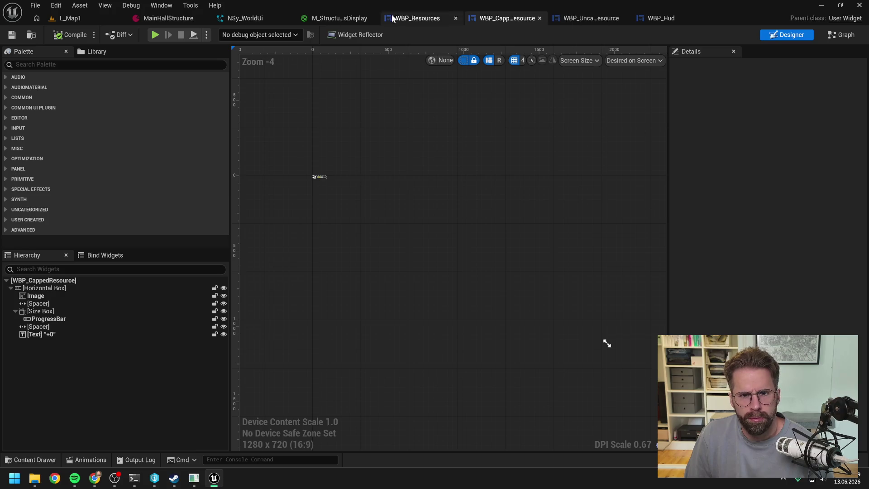
Return to the L_Map1 level and open the Output Log with its options menu.
click(90, 20)
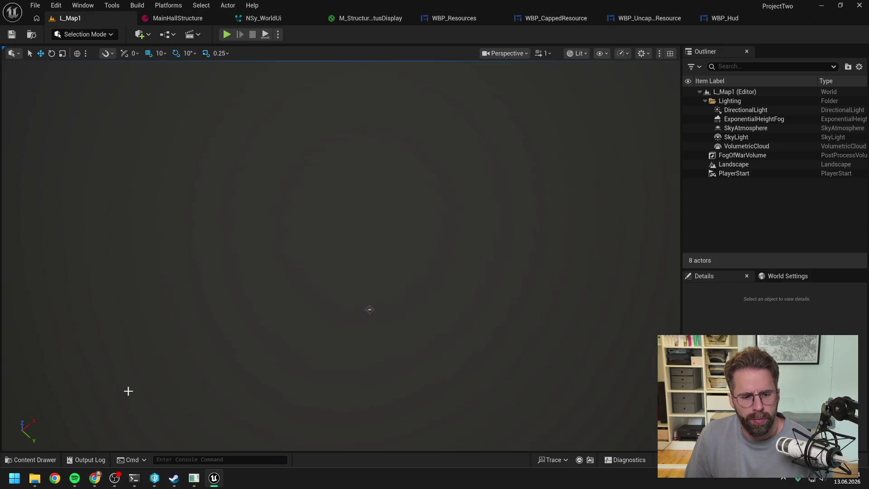
click(88, 459)
right_click(174, 338)
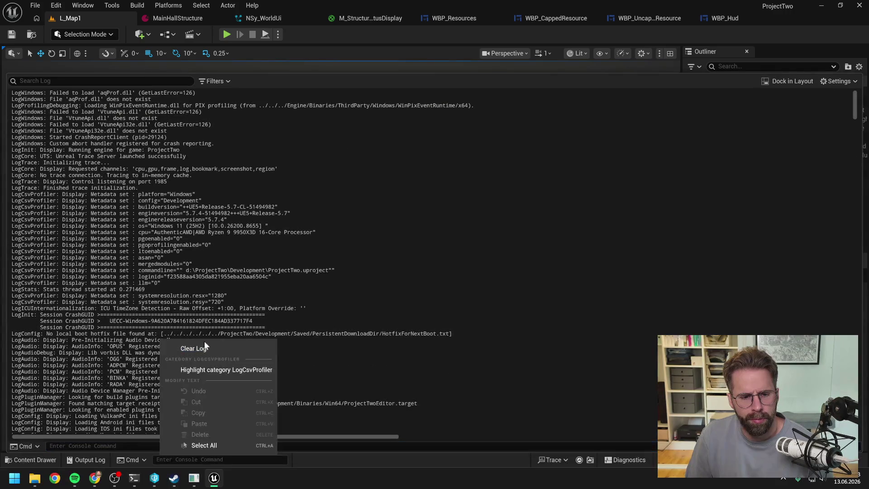
Clear the Output Log and run a short multiplayer play-in-editor session.
click(186, 346)
click(227, 36)
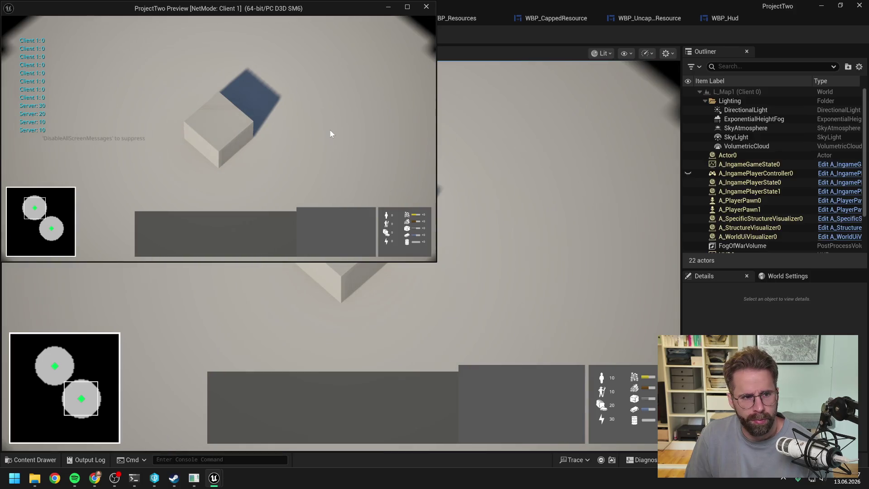
key(Escape)
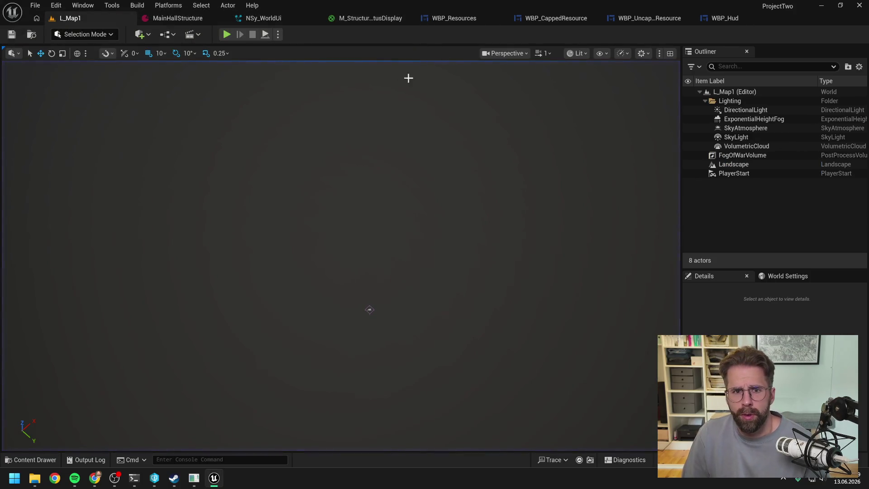
Select the client's [ResDiag] resource lines in the Output Log for the coding agent.
click(86, 459)
scroll(434, 261, down, 15)
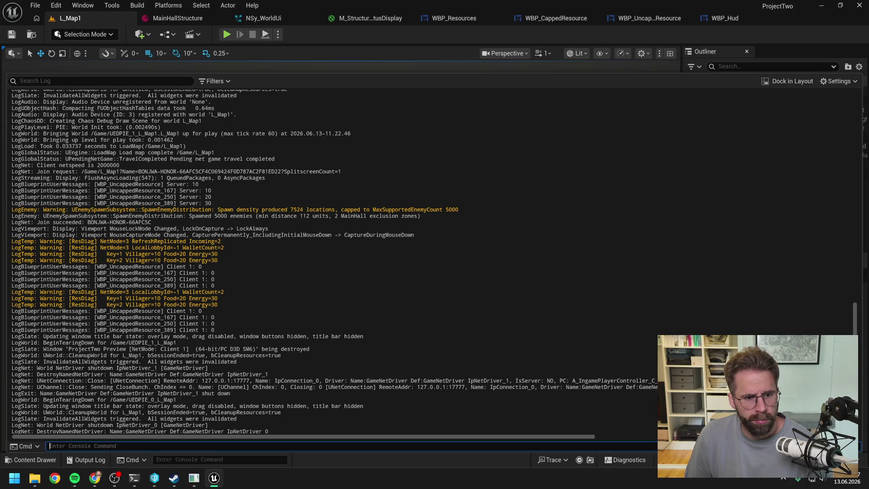
scroll(435, 261, down, 3)
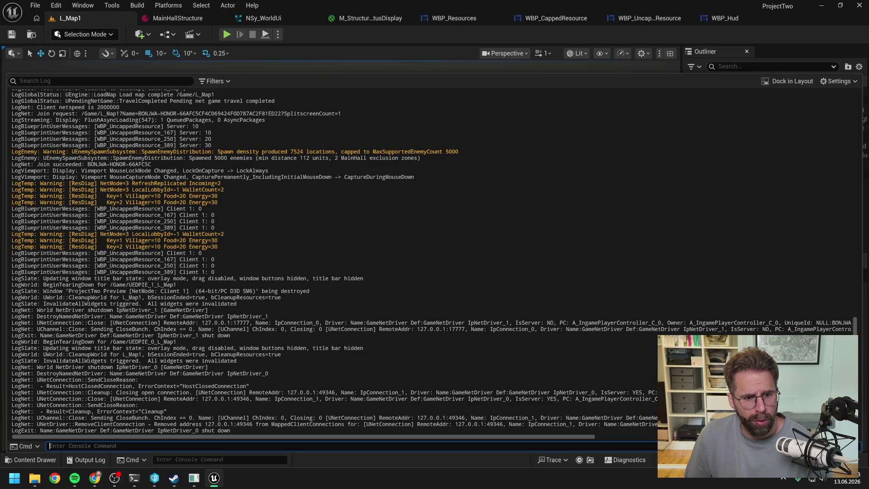
mouse_move(215, 272)
mouse_down()
mouse_move(14, 241)
mouse_move(11, 183)
mouse_up()
key(ctrl+c)
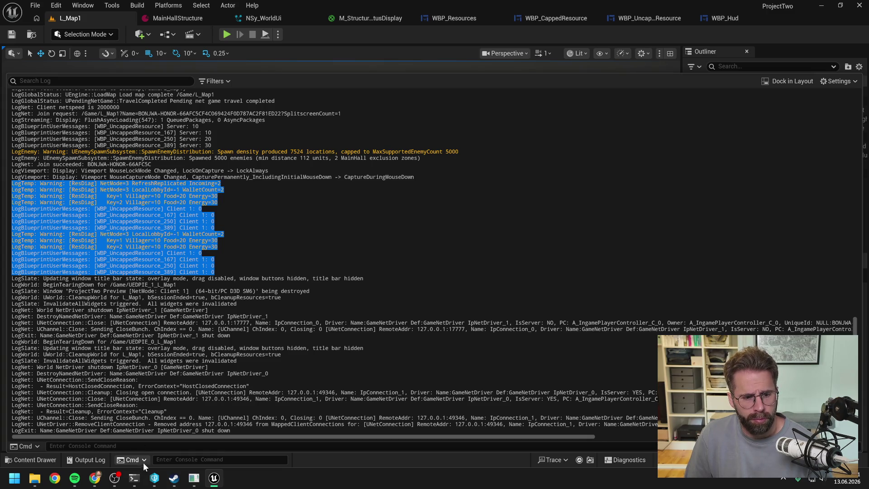
mouse_move(134, 478)
click(154, 421)
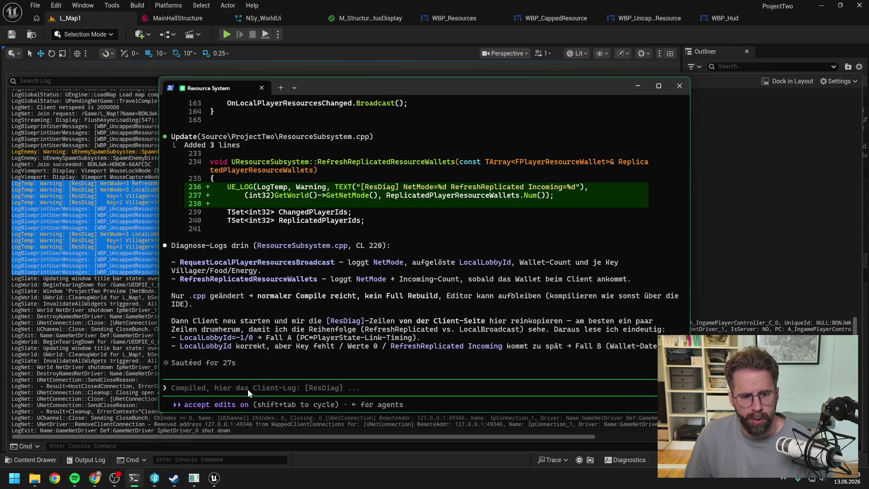
Paste and send the client [ResDiag] log lines to Claude Code, then return to Unreal.
key(ctrl+v)
key(Return)
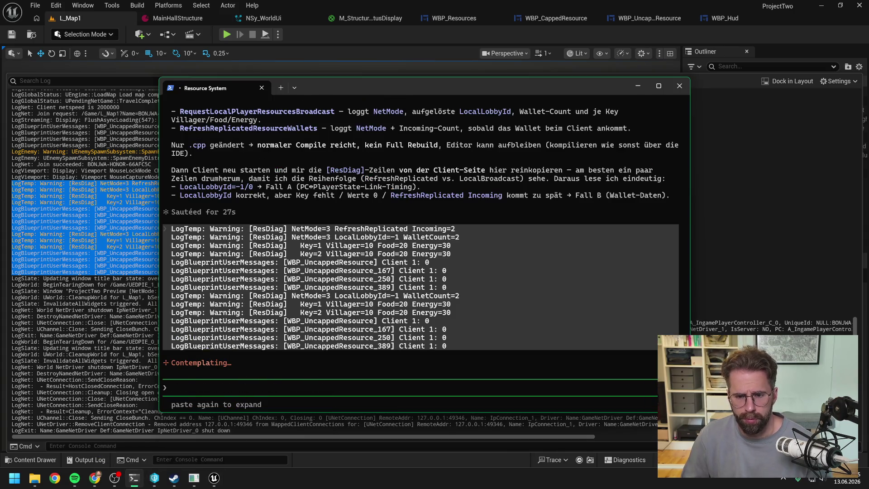
key(alt+Tab)
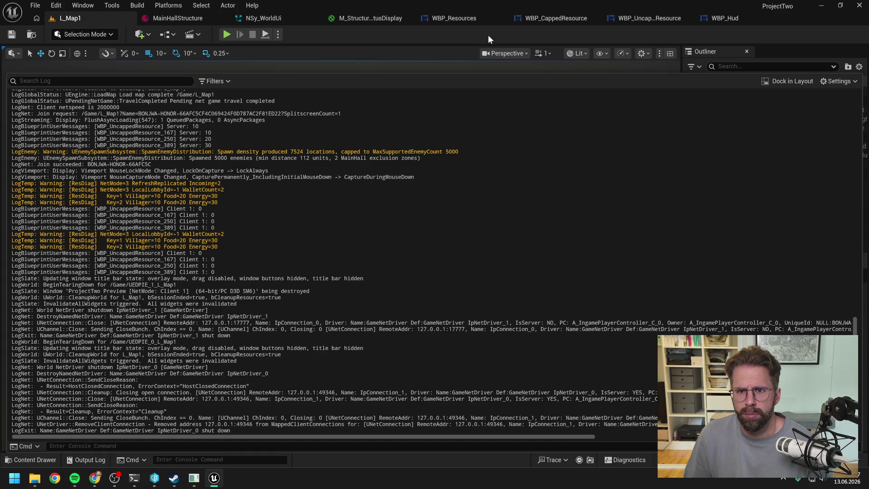
Show WBP_UncappedResource's EventGraph and pan to its Pre Construct icon-selection nodes.
click(464, 18)
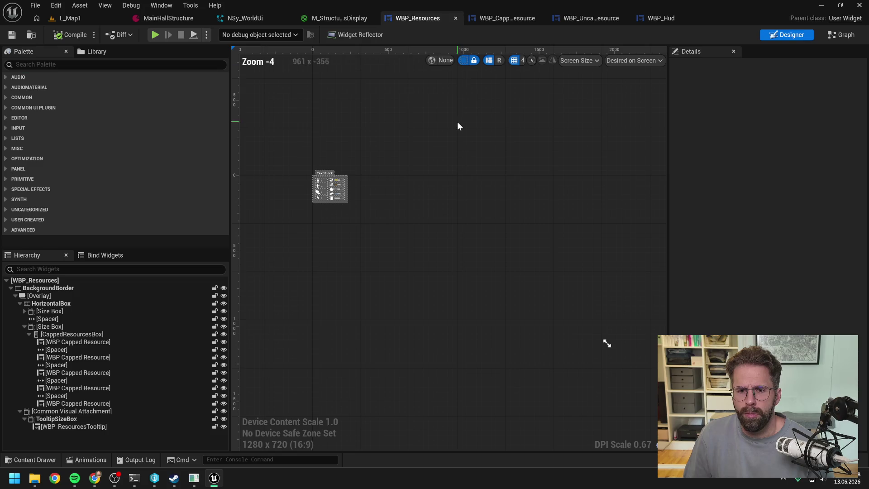
click(506, 19)
click(586, 19)
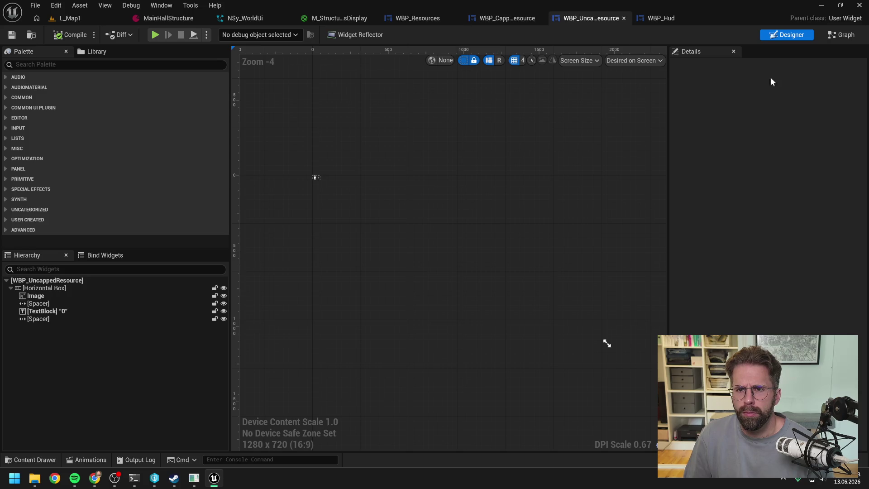
click(842, 34)
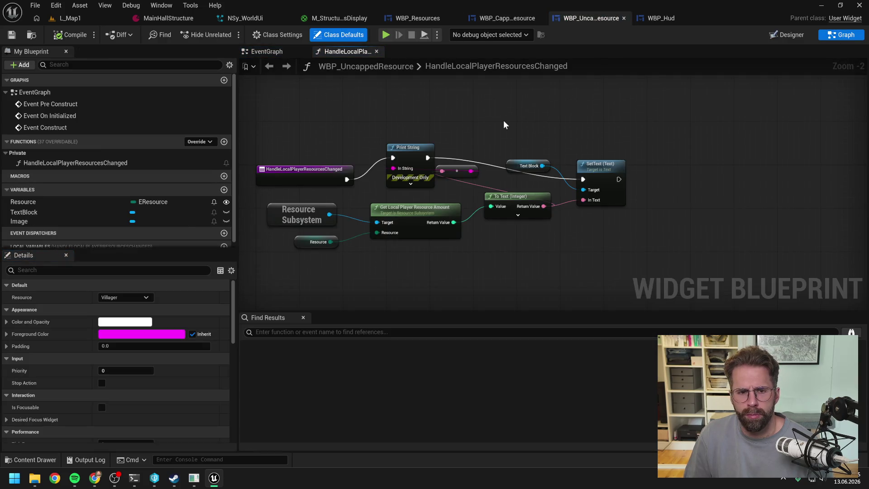
click(278, 53)
mouse_move(554, 153)
mouse_down()
mouse_move(546, 235)
mouse_move(547, 211)
mouse_up()
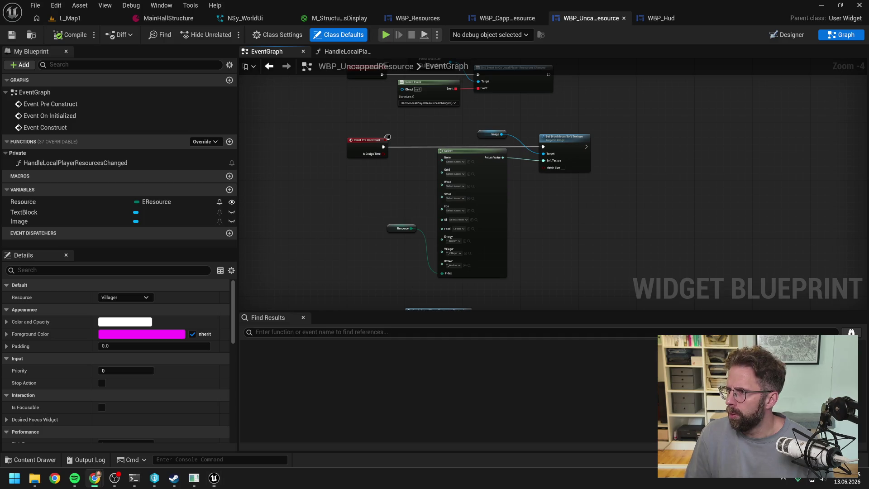
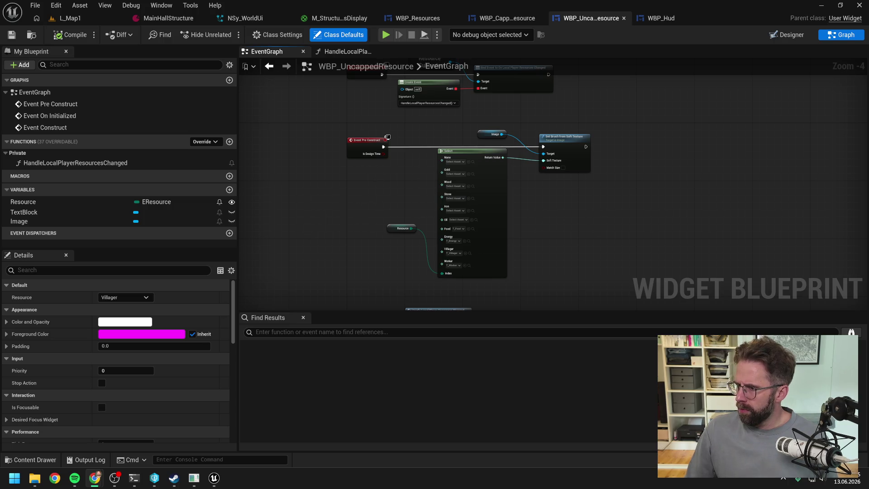
Bring the Unreal editor forward, then the Resource System Claude Code terminal, and scroll up through its output.
click(598, 242)
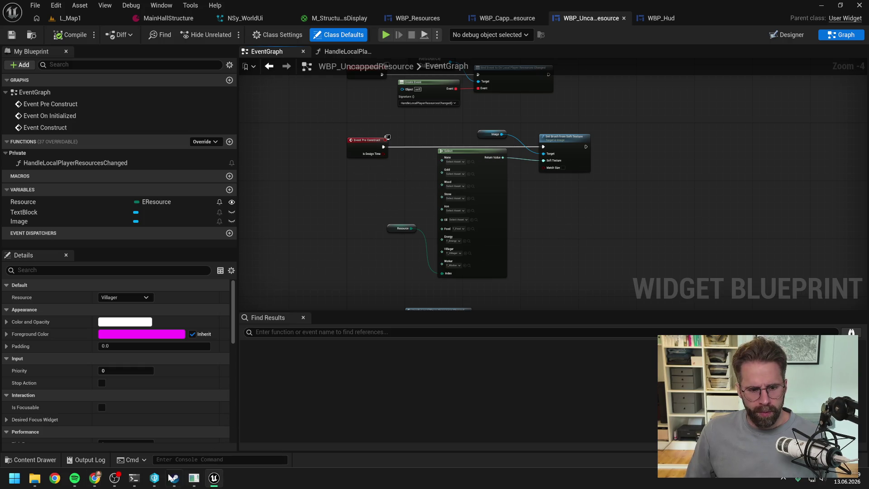
click(134, 478)
scroll(368, 268, up, 10)
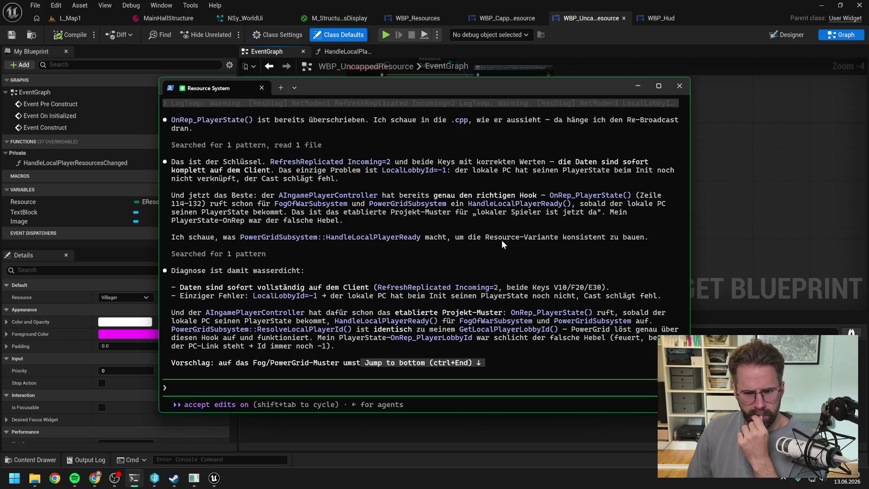
Tell Claude Code 'full rebuild variante go' to proceed with the full rebuild, then return to Unreal.
scroll(455, 245, down, 2)
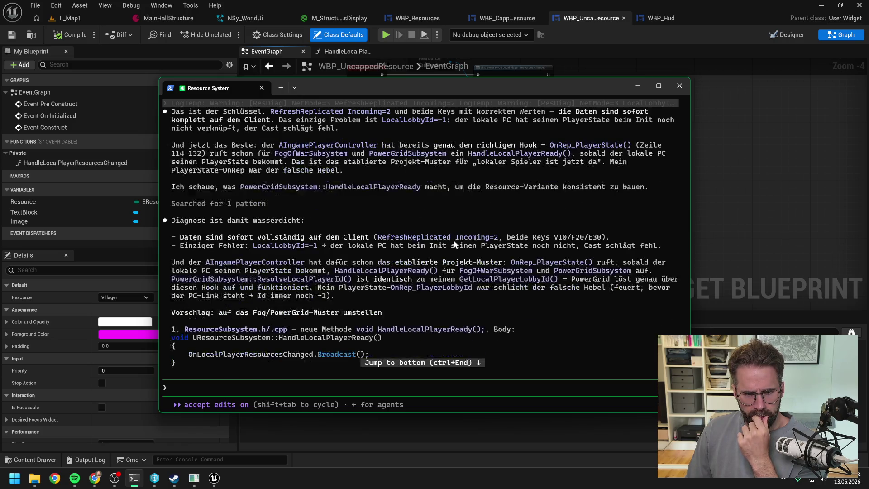
scroll(457, 211, down, 9)
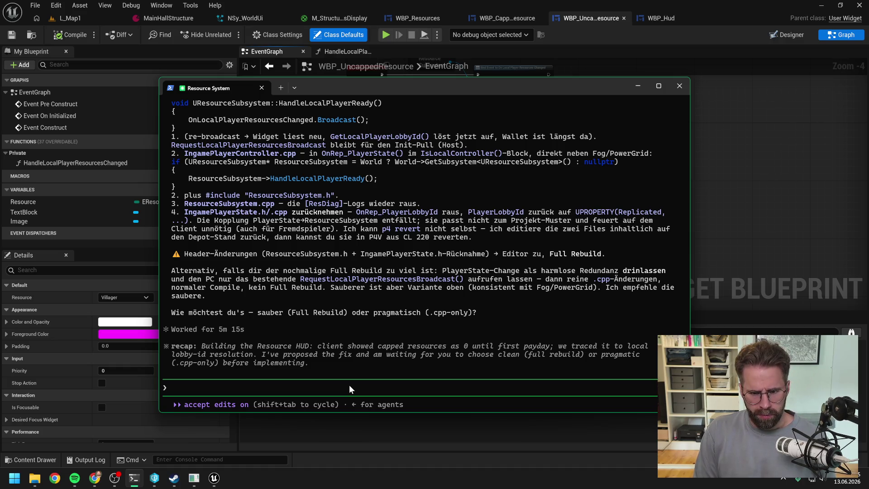
text(full rebuild variante)
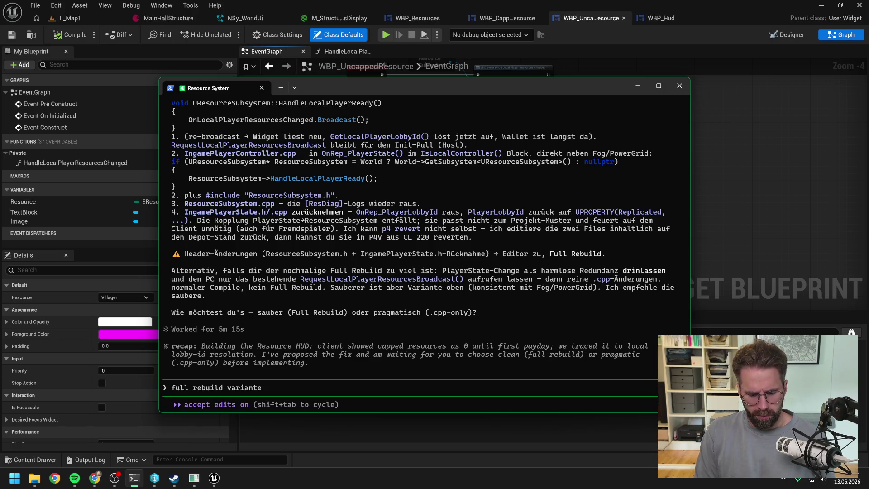
text(go)
key(Return)
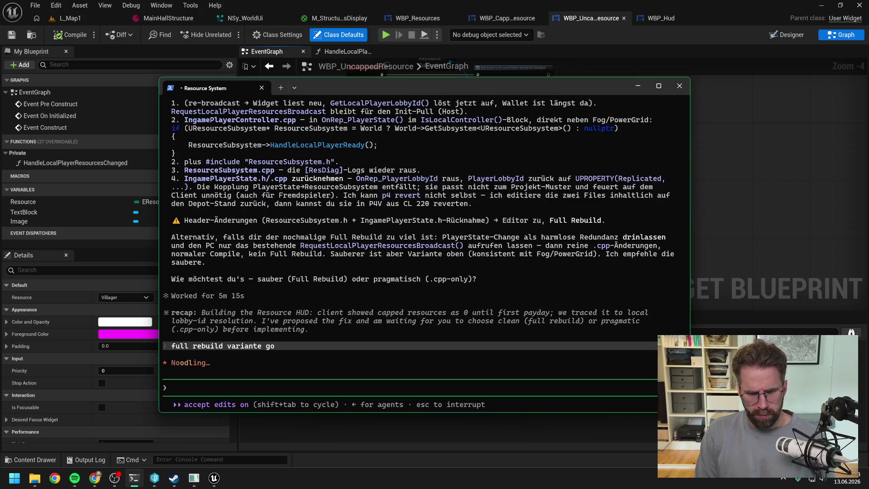
click(761, 141)
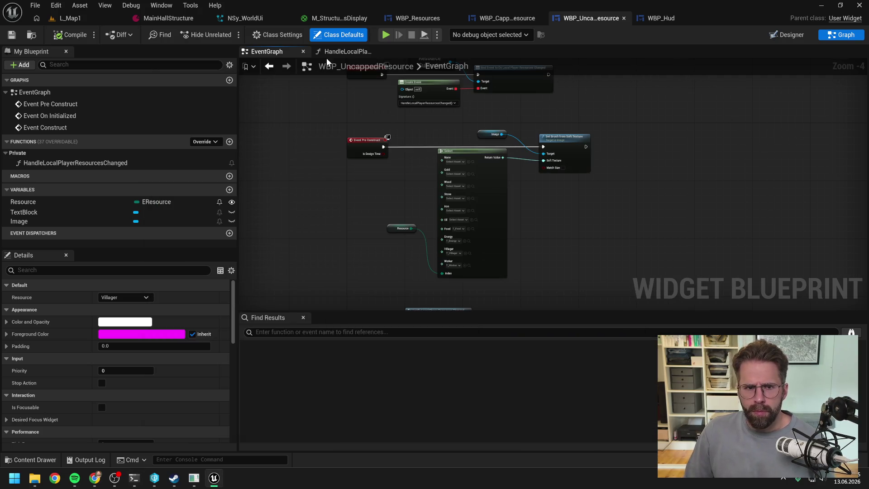
Start a play-test of L_Map1 and select the Main Hall in the game.
click(410, 18)
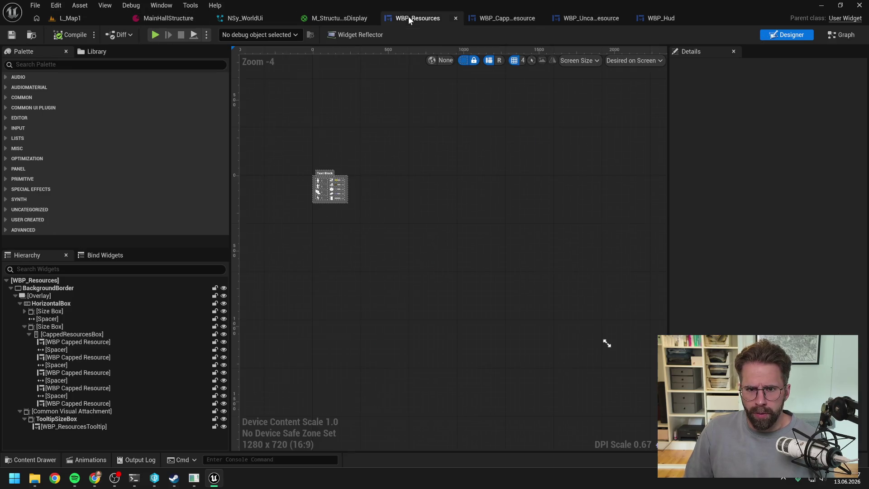
click(113, 19)
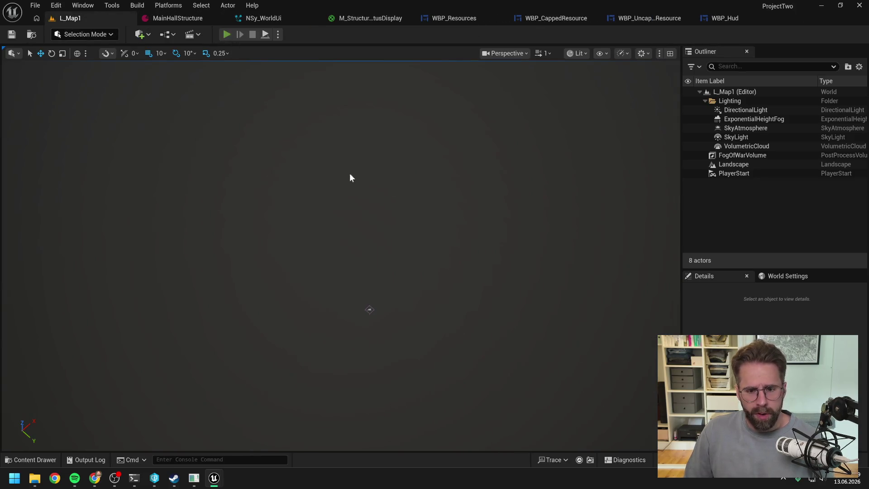
key(alt+p)
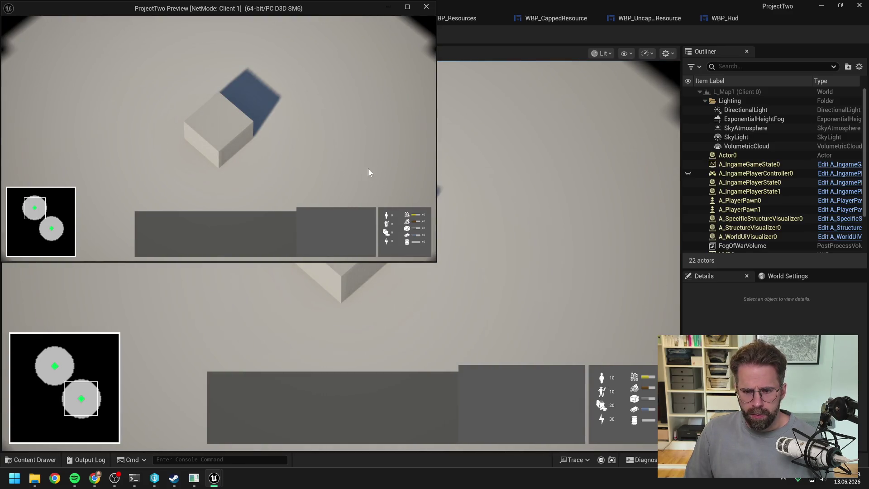
click(215, 138)
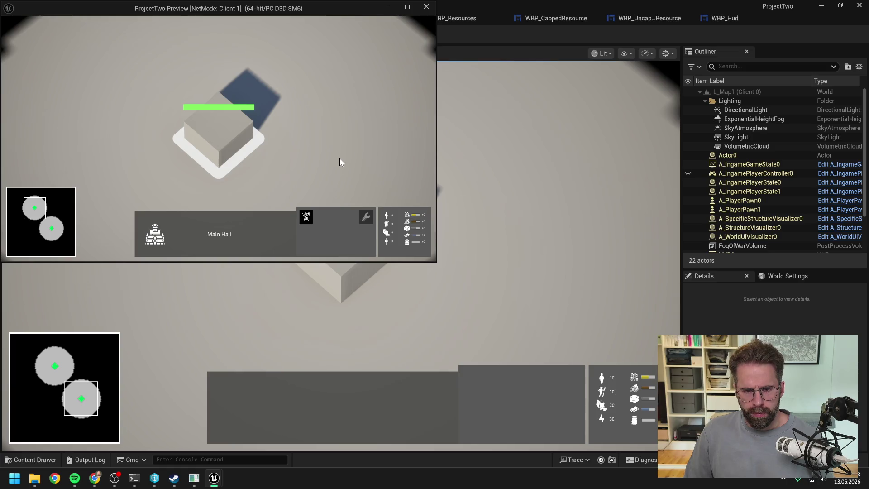
Pan over the Main Hall, stop the play-test, and return to the WBP_Resources designer.
key(alt+Tab)
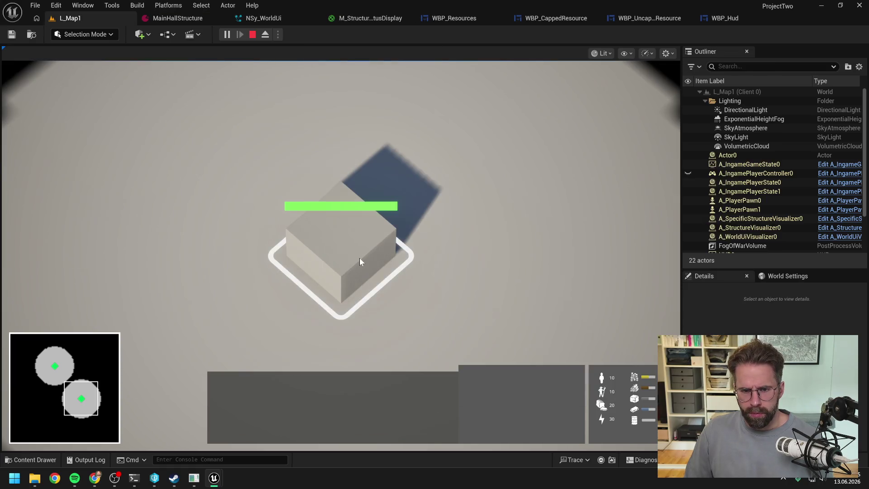
key(s)
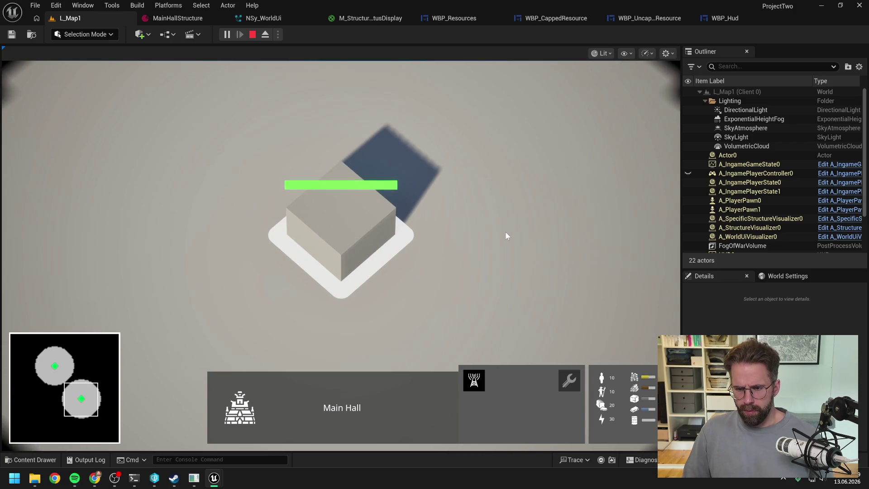
key(Escape)
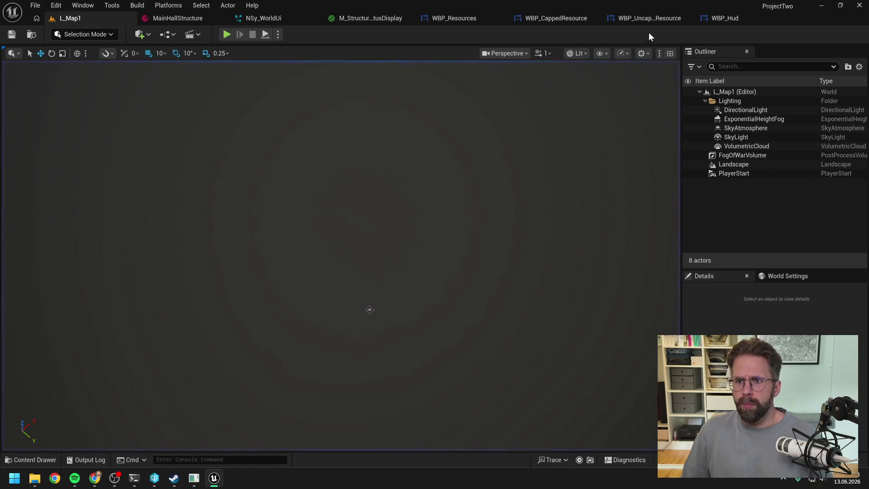
click(472, 19)
scroll(320, 204, up, 10)
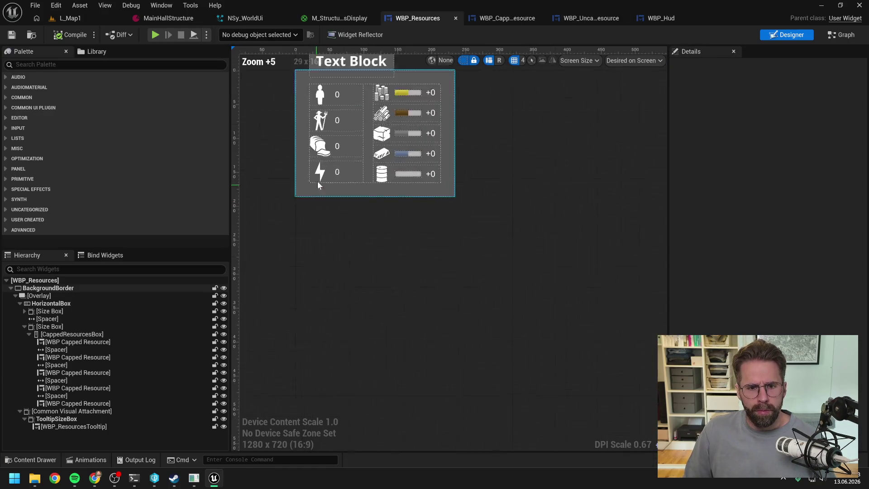
Set the spacer between the resource columns to 8 x 8 and save WBP_Resources.
click(372, 125)
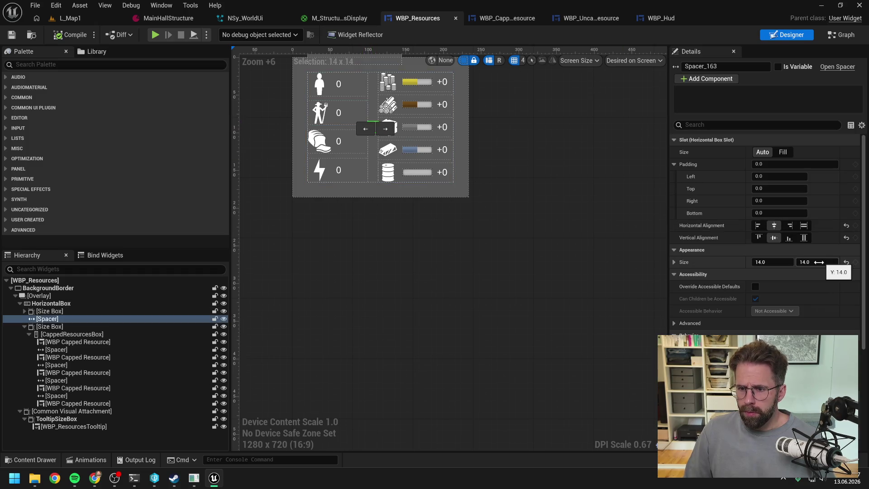
click(770, 263)
text(8)
key(Return)
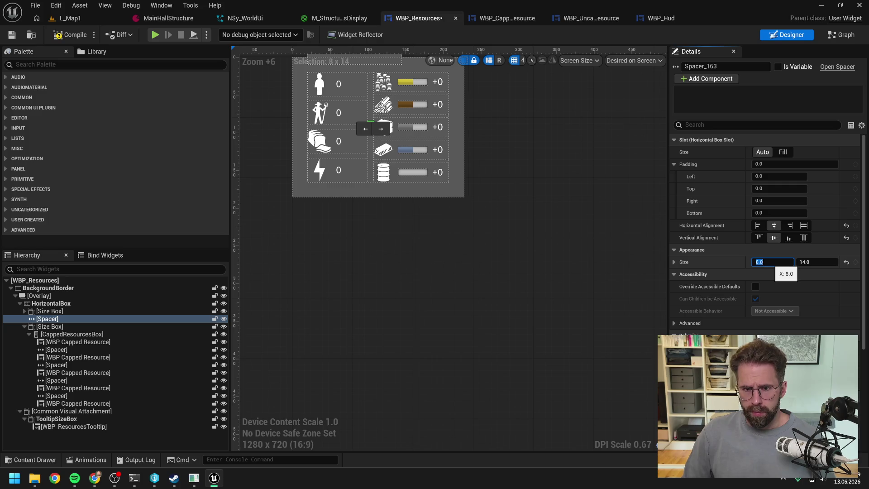
click(819, 262)
text(8)
key(Return)
key(ctrl+s)
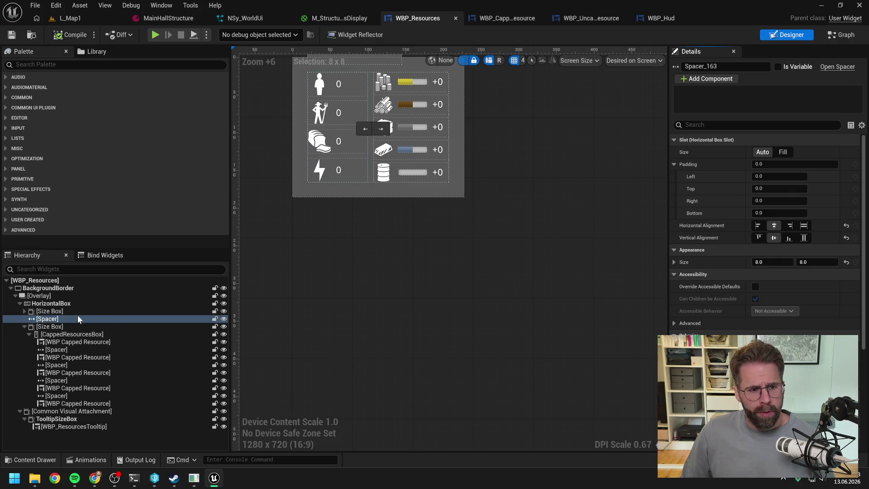
Give the resource-columns Overlay a padding of 16, save, and bring up the content browser.
click(53, 296)
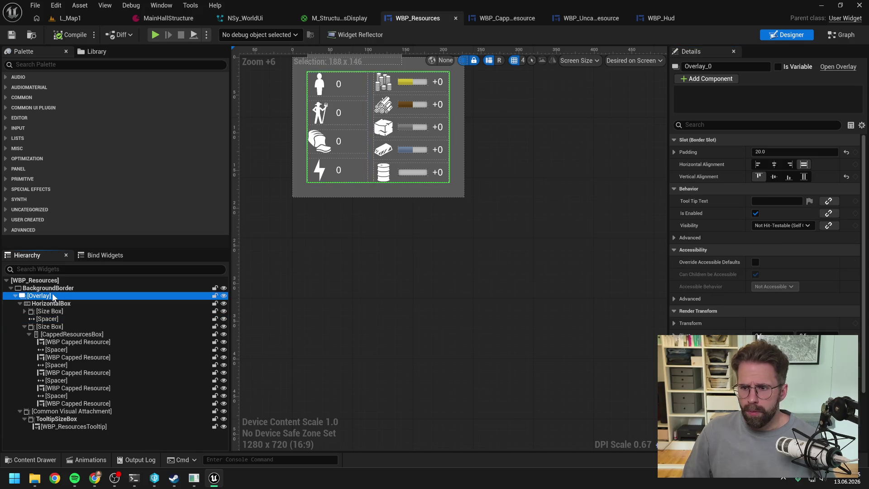
click(788, 152)
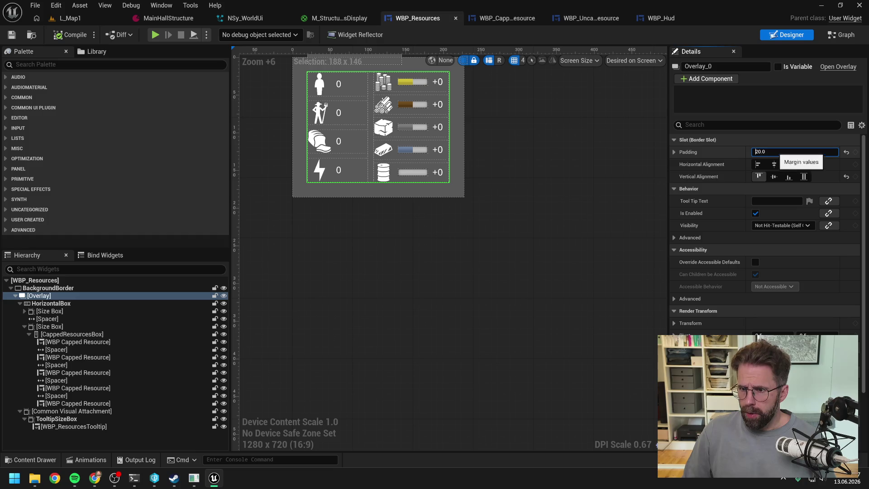
text(216)
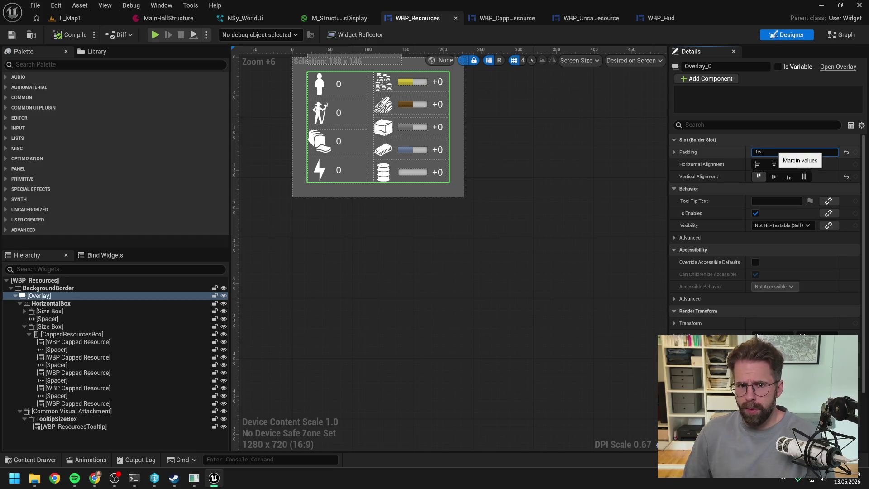
key(Return)
scroll(467, 204, down, 1)
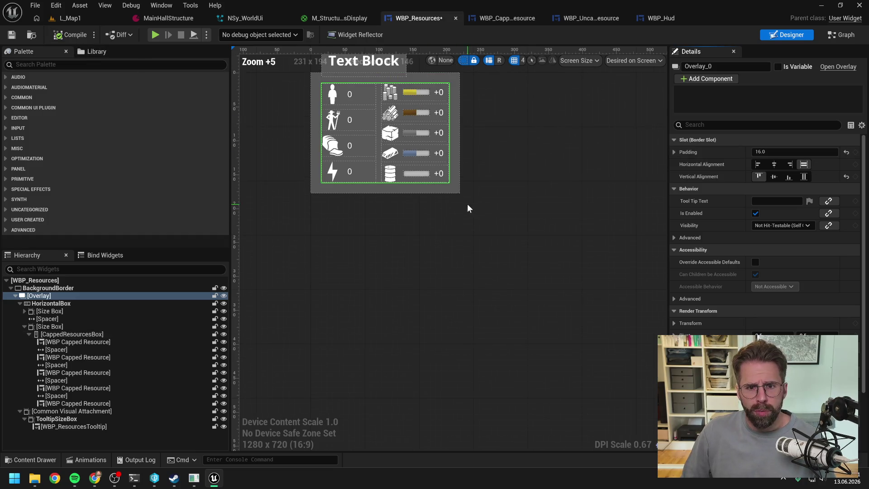
key(ctrl+s)
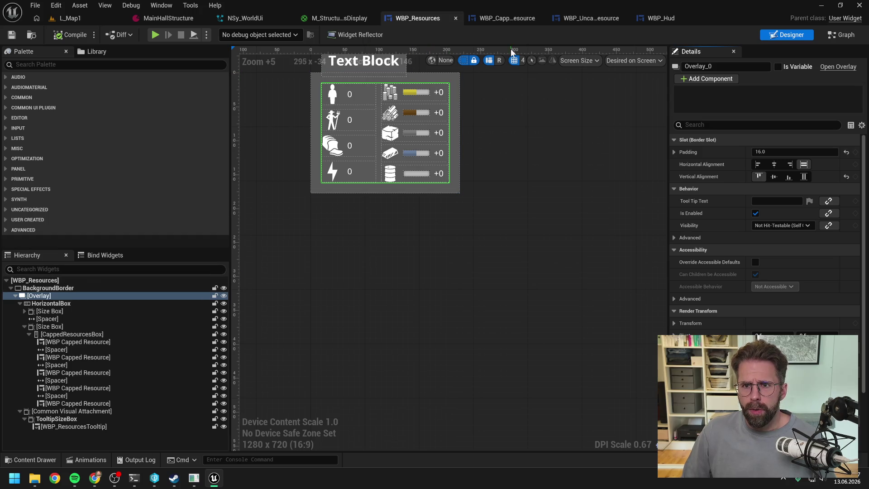
key(ctrl+space)
Search the assets for 'command' and open the WBP_CommandButton widget blueprint.
text(command)
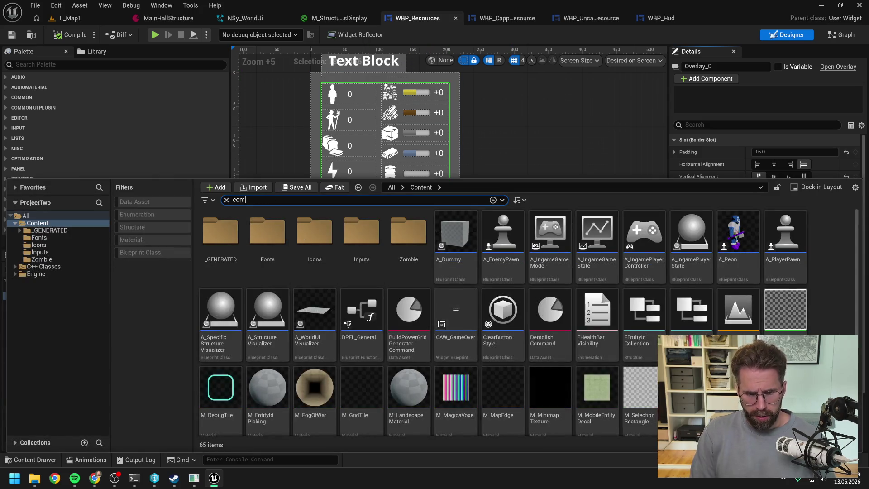
click(380, 340)
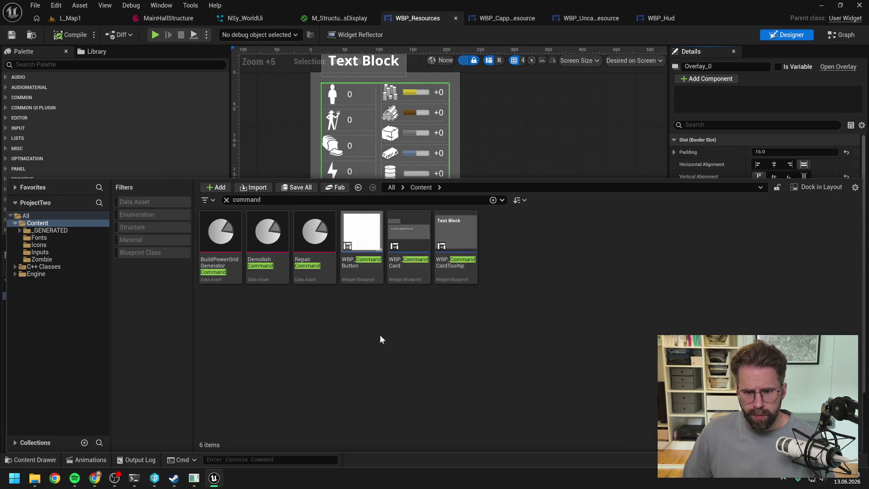
mouse_move(409, 268)
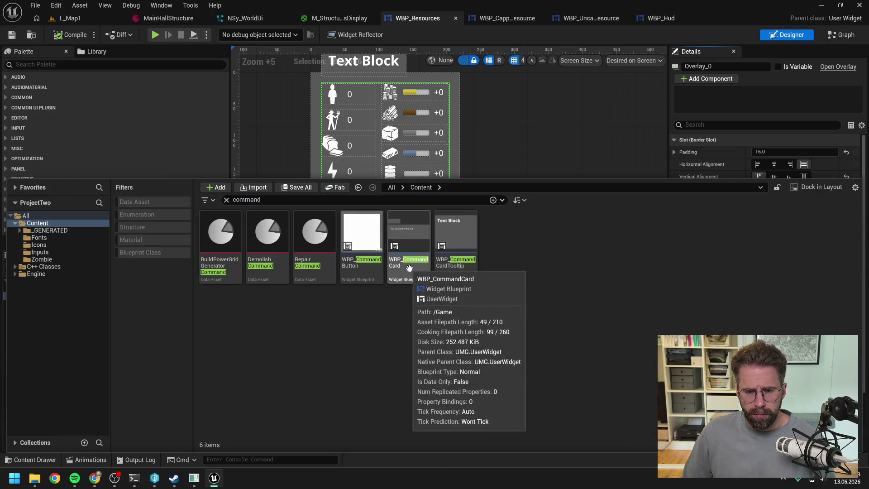
double_click(371, 270)
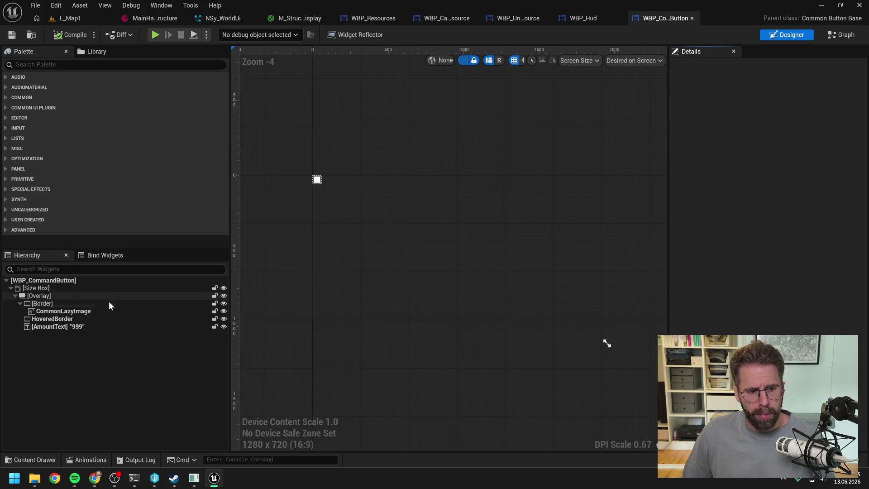
Set the button's Size Box width and height overrides to 54, compile, and check out the asset.
scroll(317, 186, up, 8)
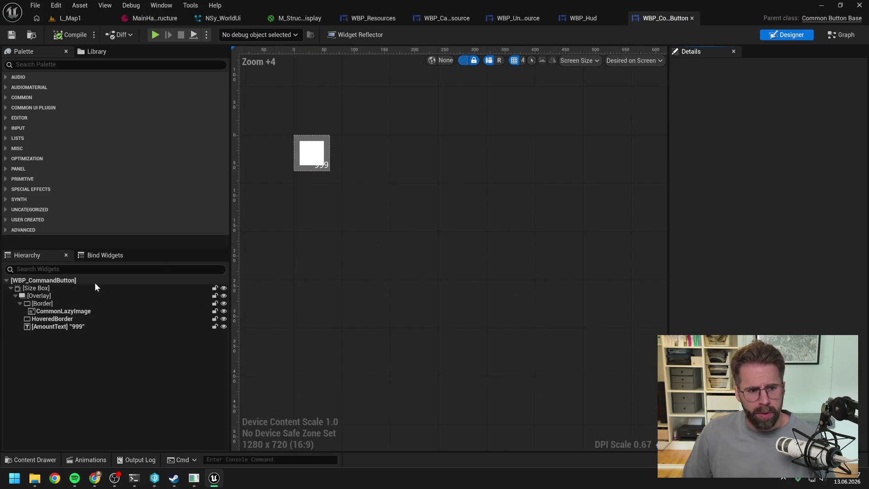
click(61, 288)
click(778, 201)
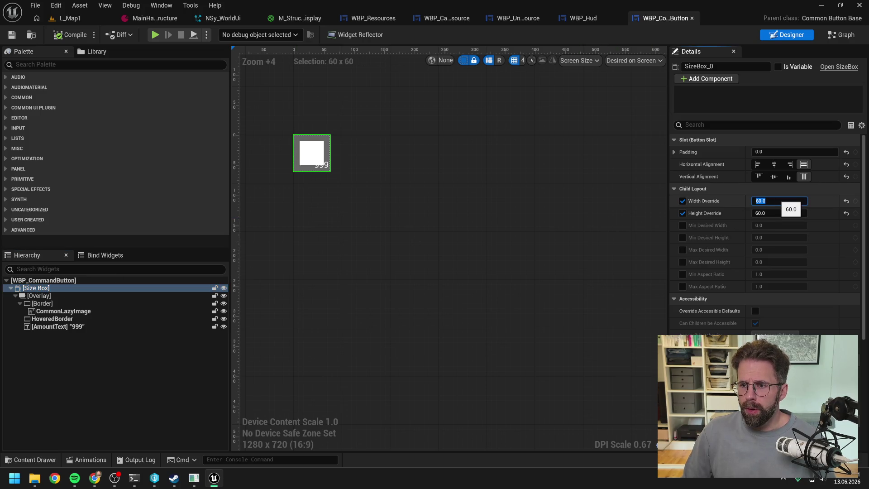
key(Return)
click(779, 213)
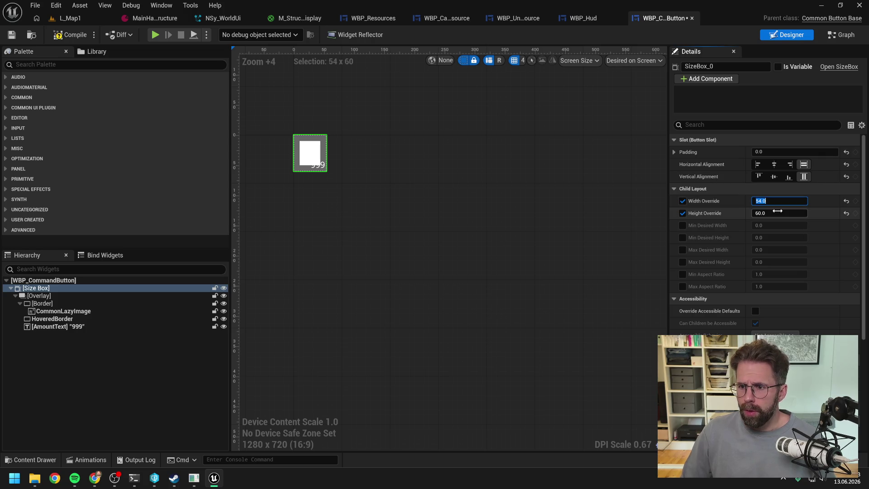
text(54)
key(Return)
click(71, 36)
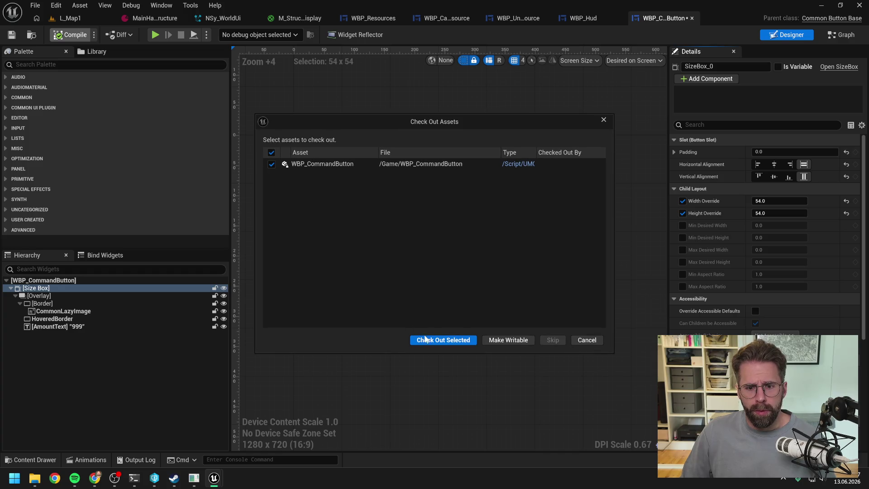
click(426, 339)
Play L_Map1 in a client window and select the Main Hall.
click(71, 19)
click(224, 34)
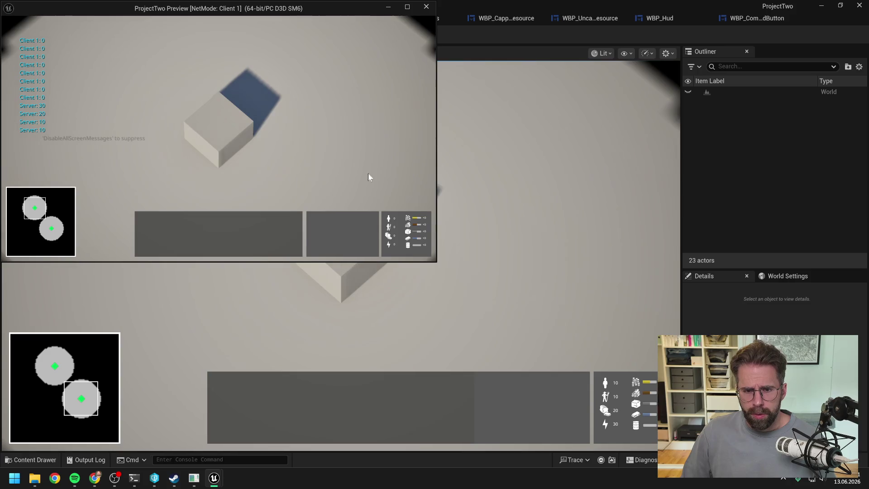
click(234, 135)
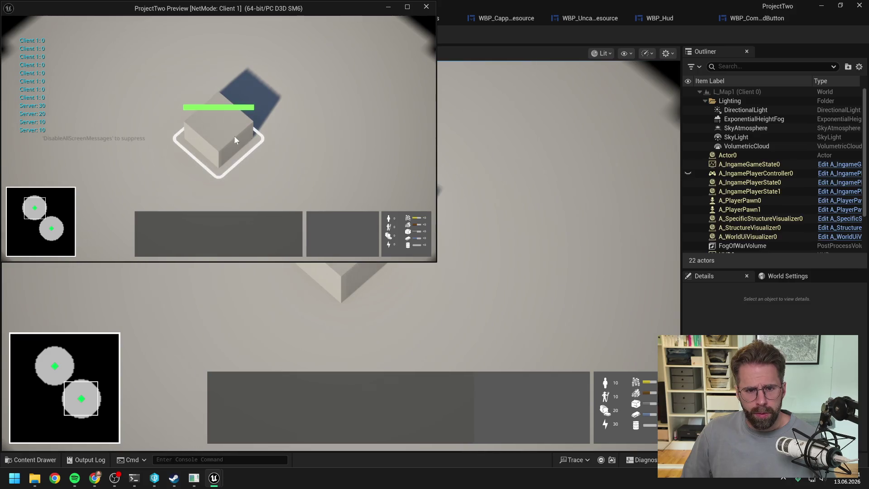
Clear the game selection and reselect the Main Hall building.
click(327, 163)
key(alt+Tab)
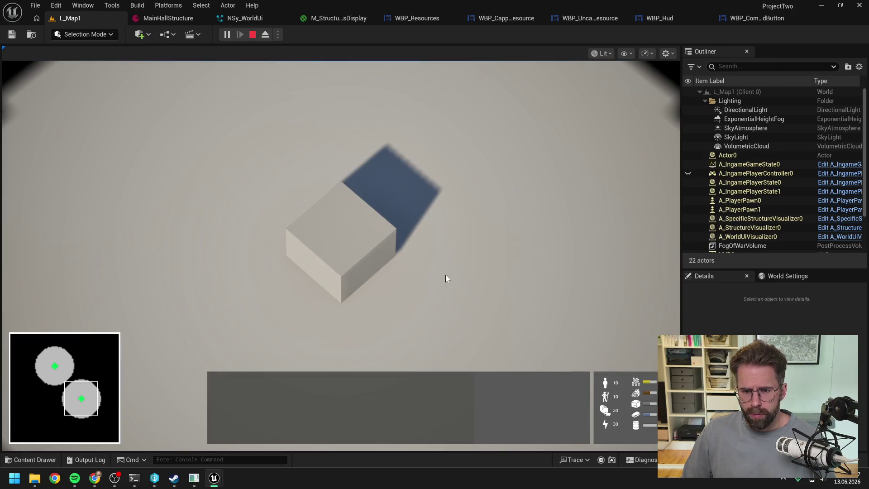
click(358, 247)
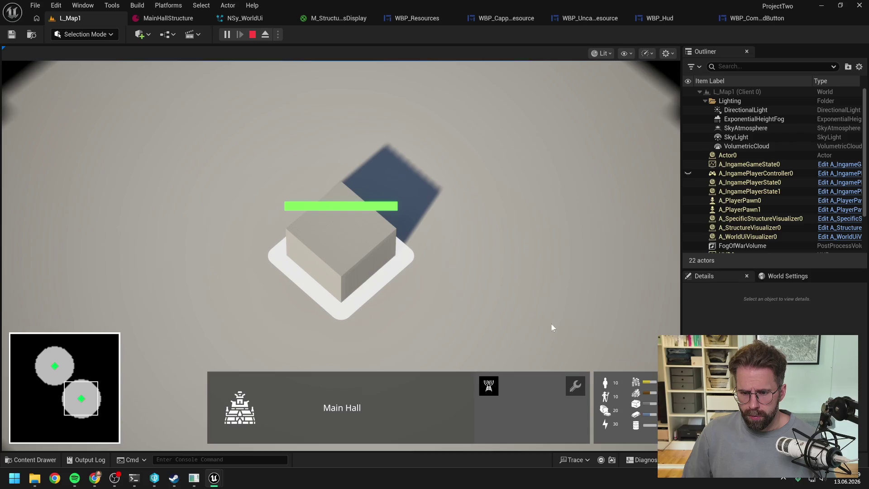
scroll(592, 328, up, 3)
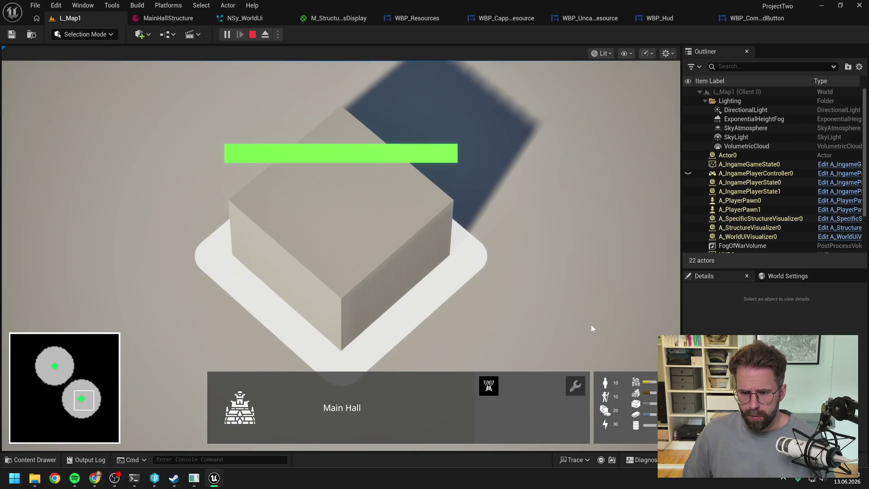
scroll(591, 324, down, 2)
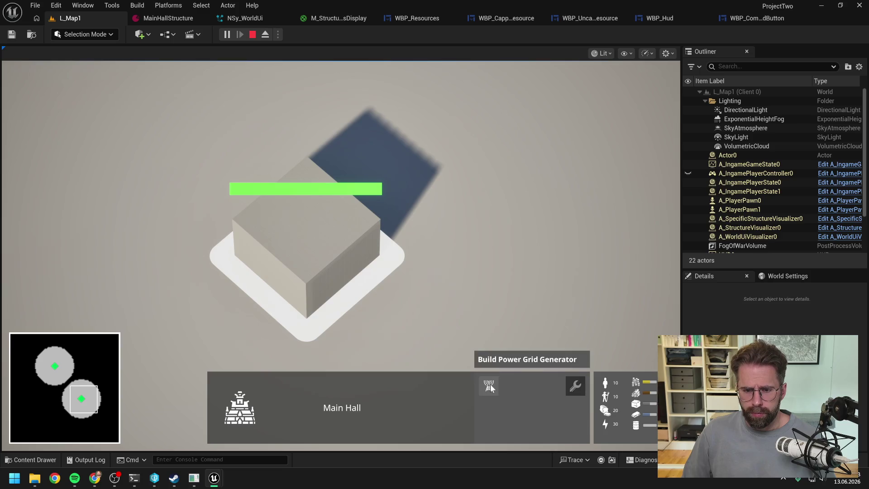
Place a Power Grid Generator right of the Main Hall, cancel placement, and stop the play session.
click(491, 384)
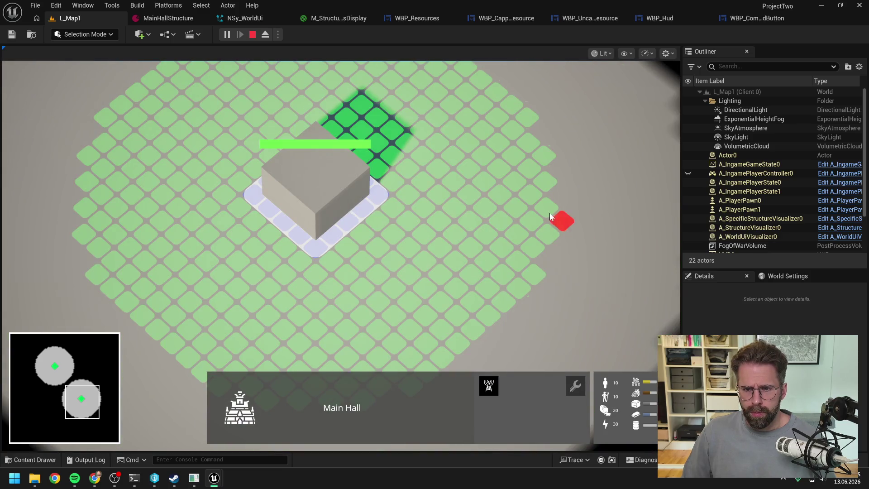
click(552, 206)
scroll(449, 249, down, 2)
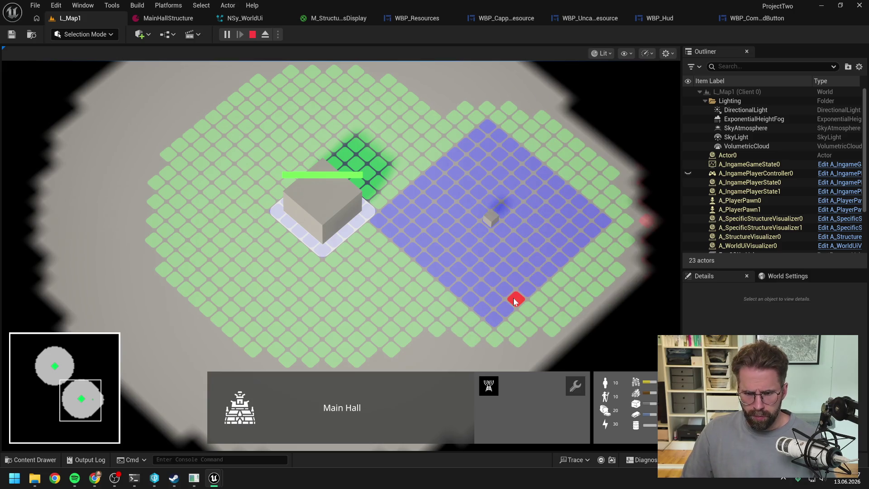
right_click(417, 287)
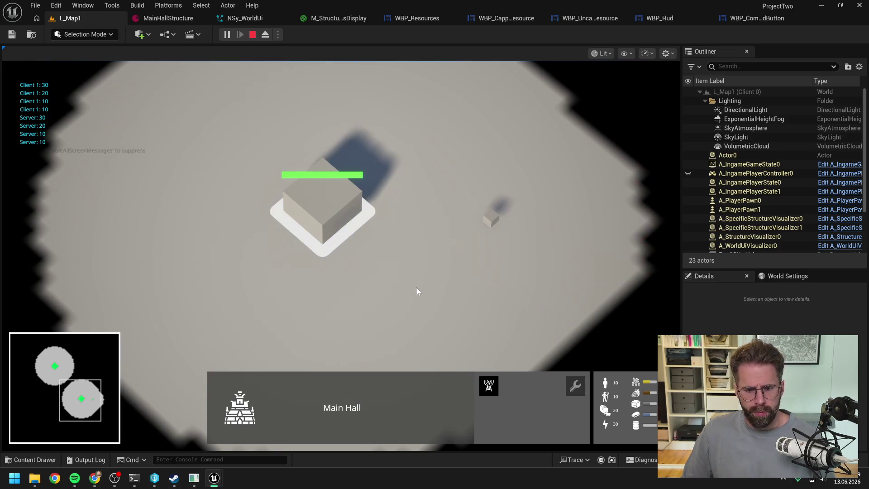
key(Escape)
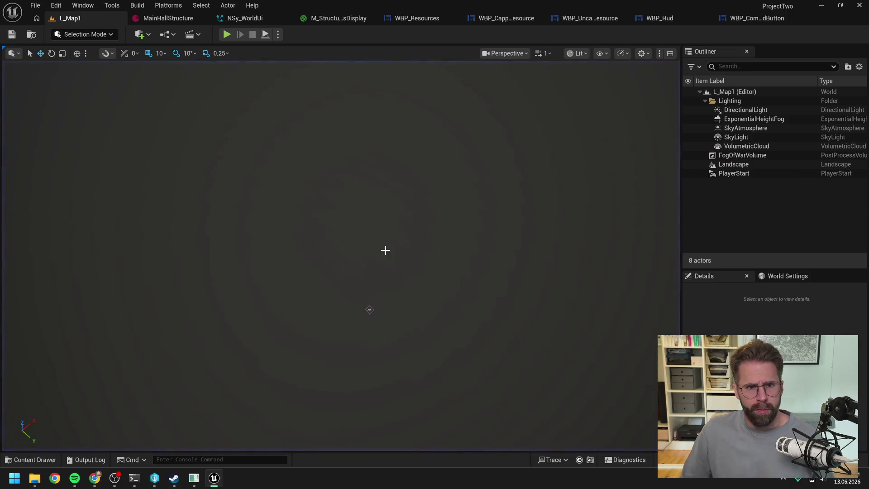
Search the Content Drawer for 'selection panel' and open WBP_SelectionPanel.
key(ctrl+space)
text(selection panel)
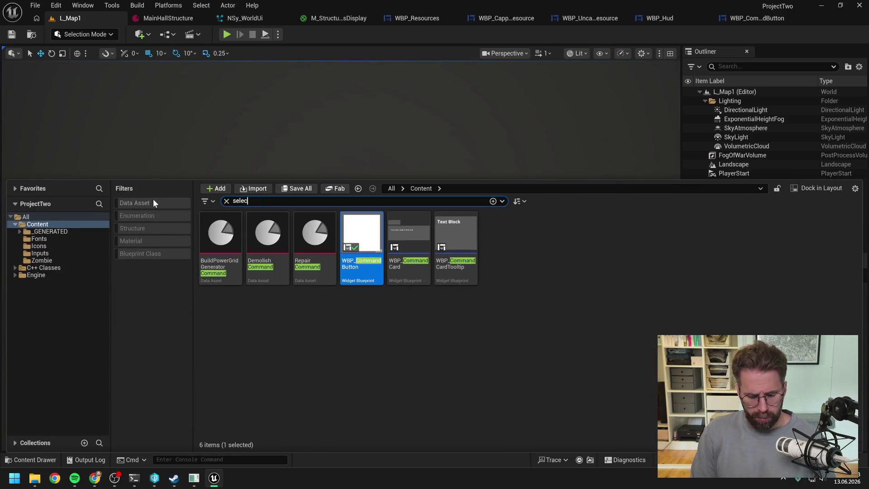
double_click(223, 261)
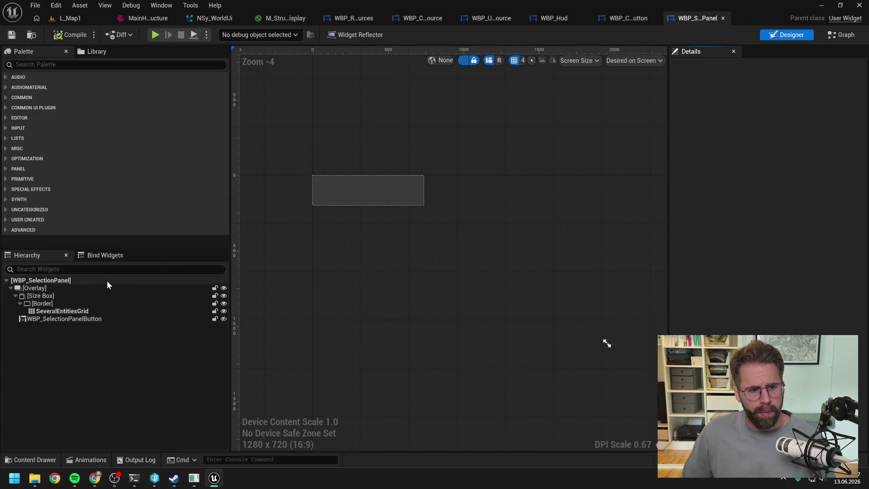
Check the size box width override of 740 and SeveralEntitiesGrid padding, then play-test L_Map1.
click(89, 295)
click(759, 203)
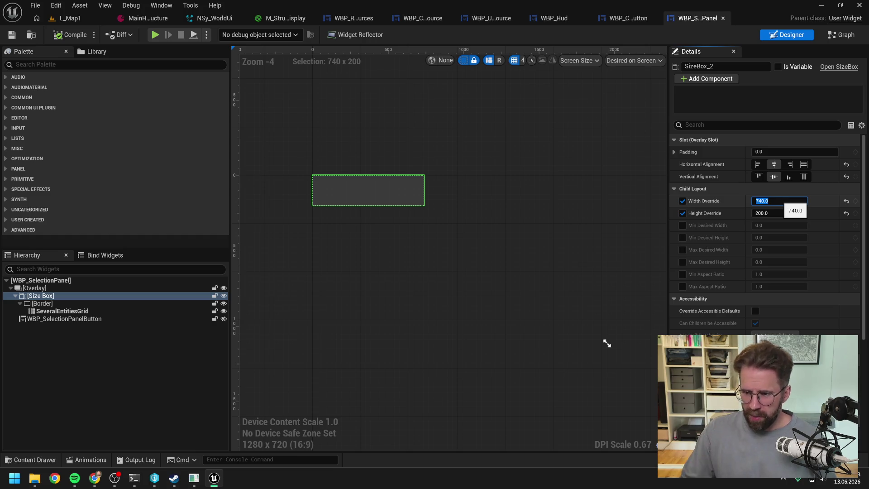
click(86, 311)
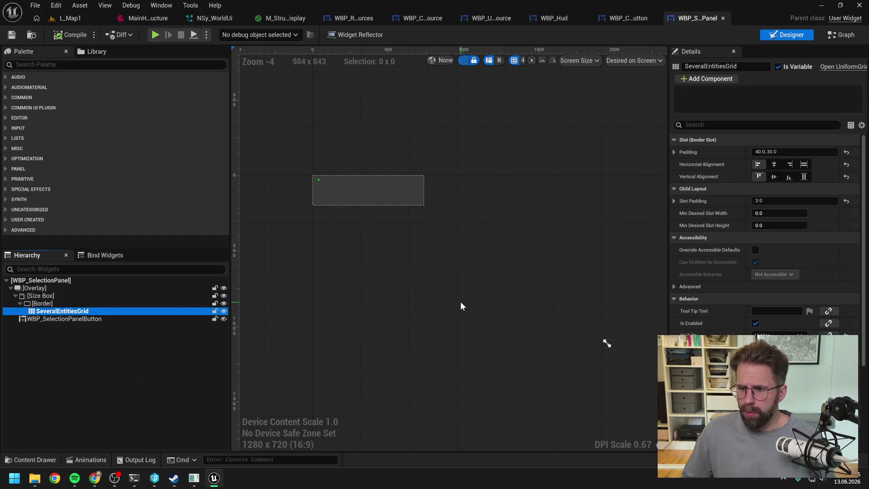
click(70, 18)
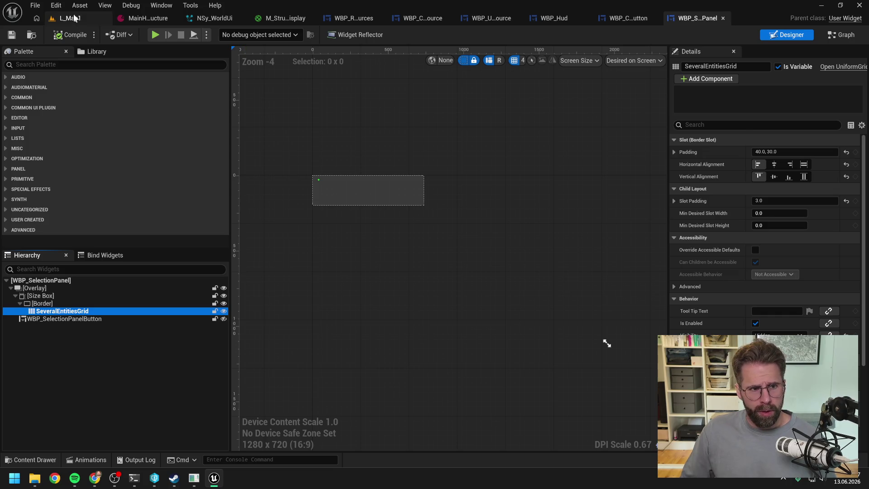
click(226, 35)
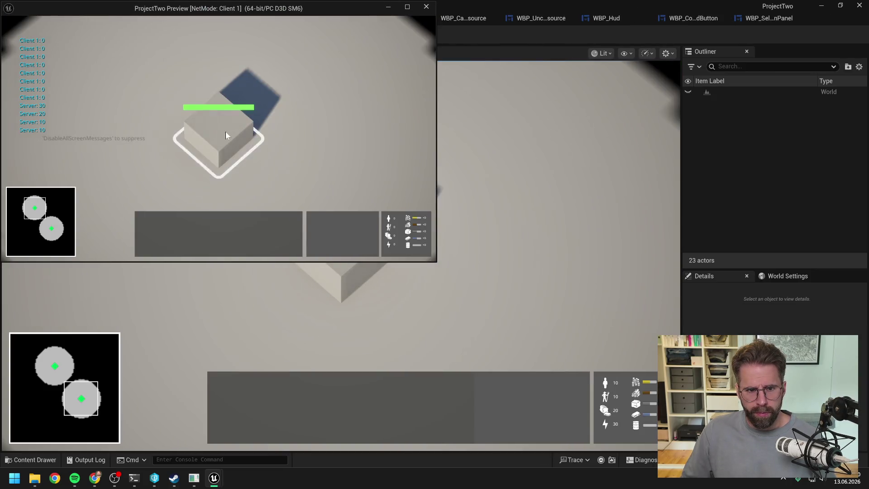
Place eleven Power Grid Generators on the grid all around the Main Hall.
click(225, 134)
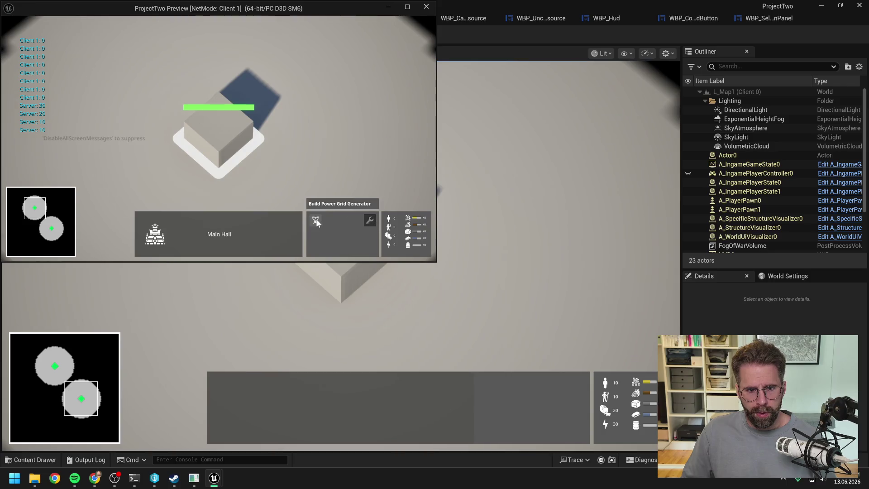
click(369, 220)
click(311, 158)
click(337, 108)
click(312, 43)
click(255, 83)
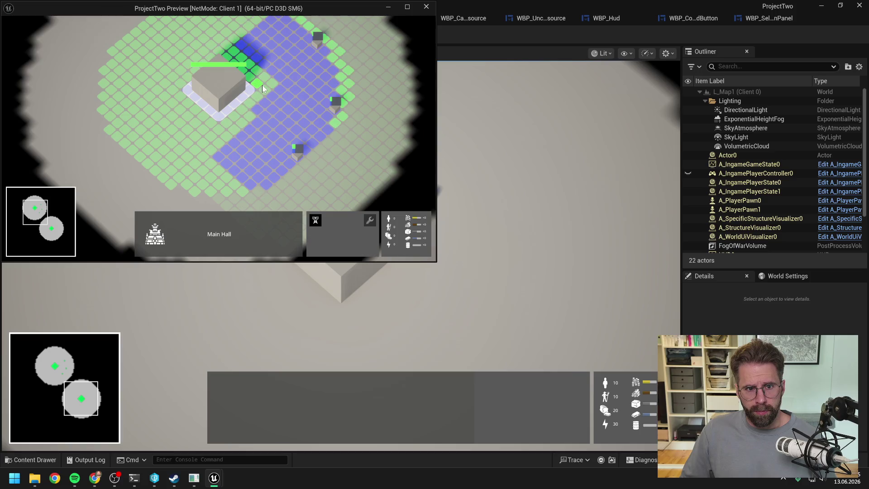
click(221, 138)
click(191, 189)
click(145, 147)
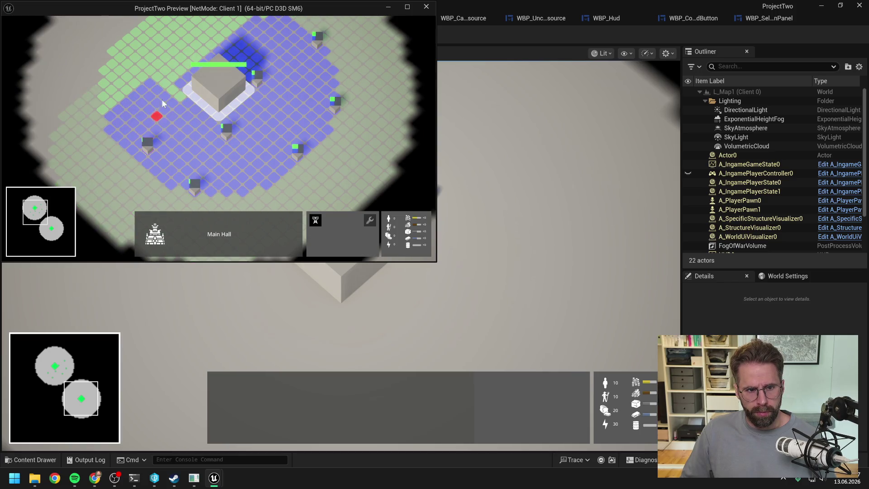
click(176, 89)
scroll(218, 50, down, 2)
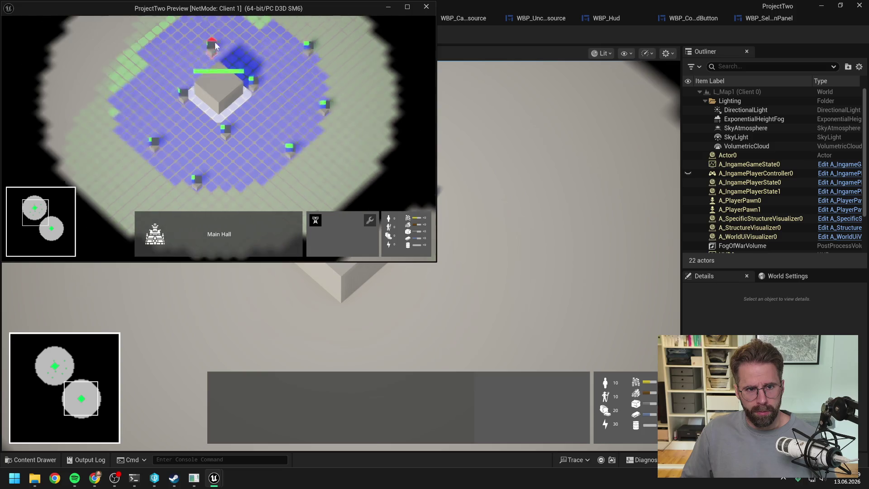
click(219, 47)
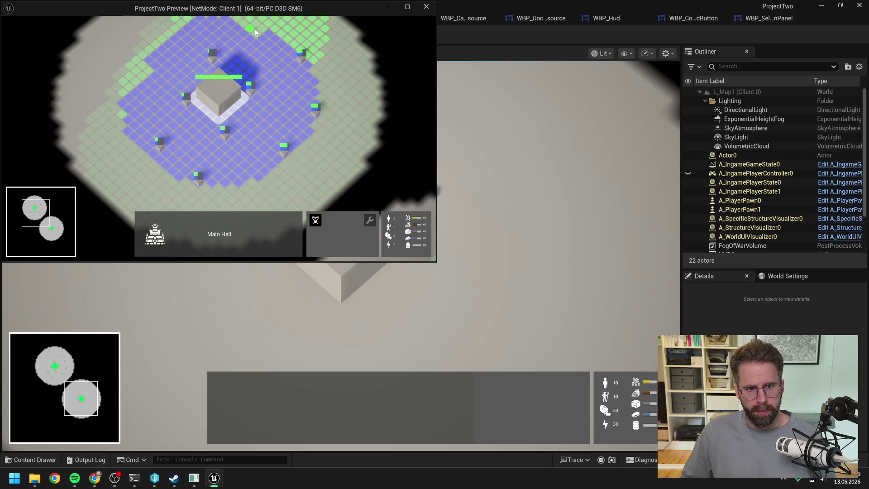
click(255, 31)
click(146, 72)
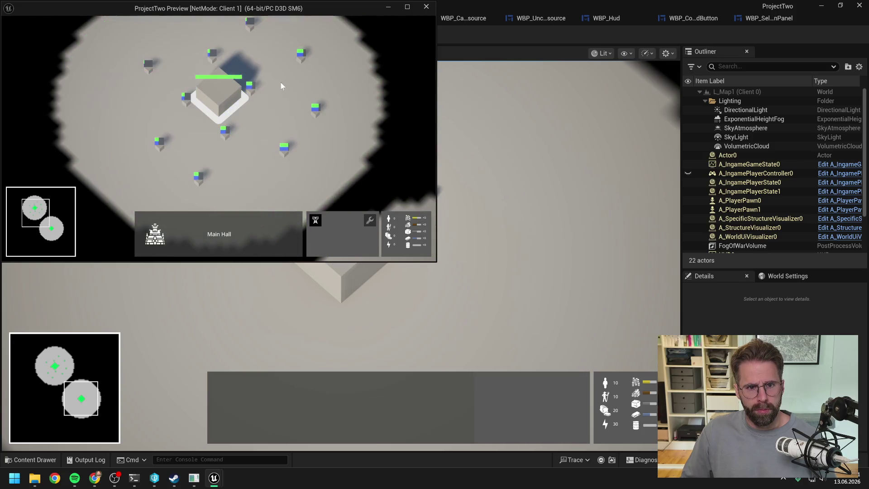
Select all eleven generators at once, reselect the Main Hall, repeat, and stop the play test.
double_click(316, 112)
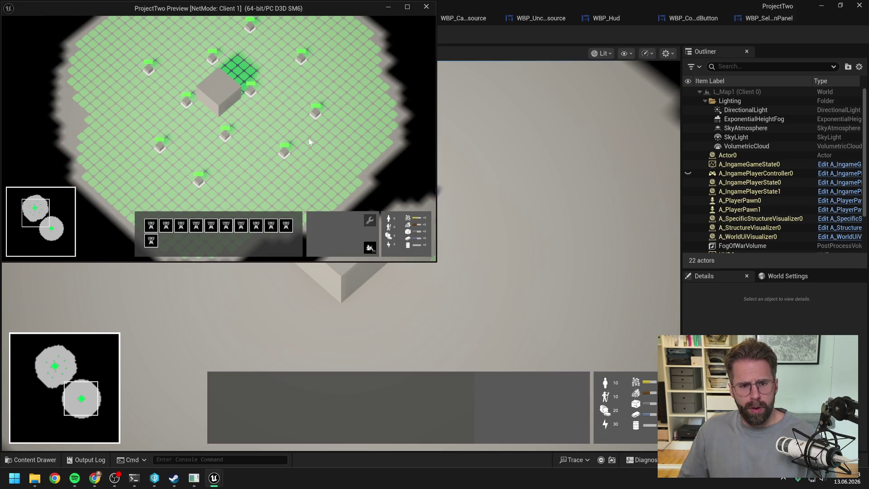
right_click(309, 138)
click(216, 107)
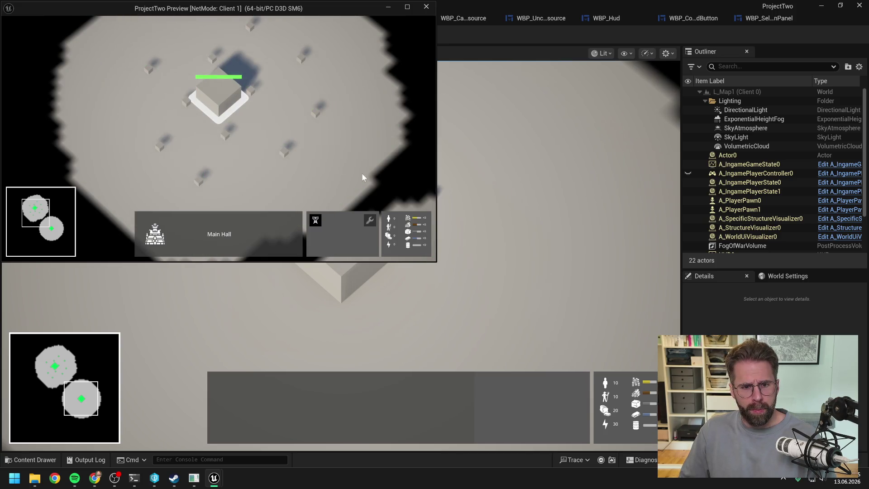
double_click(316, 113)
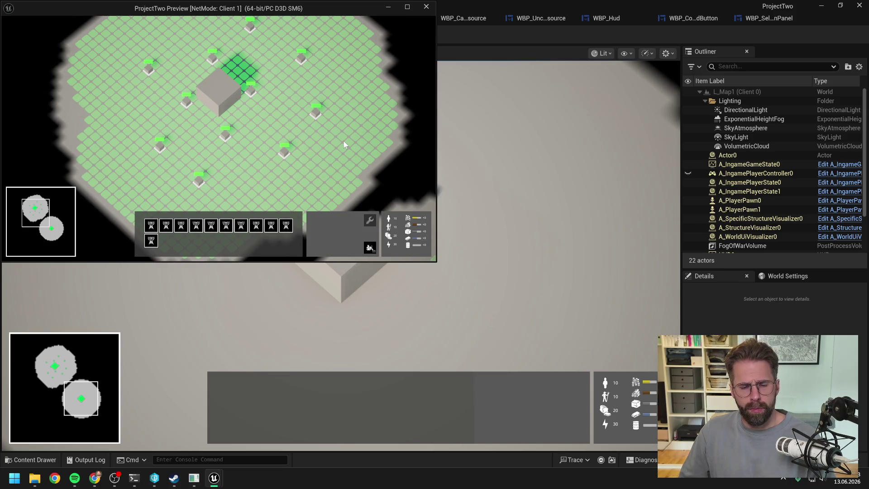
key(Escape)
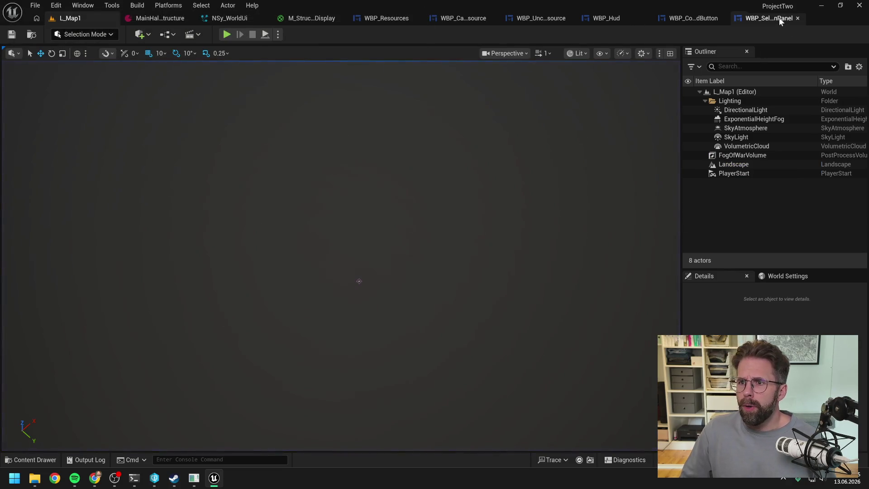
Open WBP_SelectionPanelButton and inspect the 100 x 100 size box around its entity image.
click(777, 17)
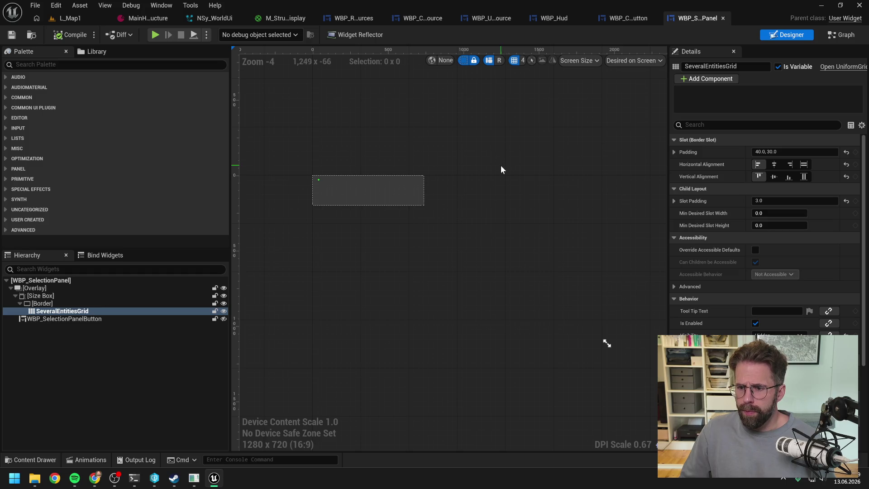
key(ctrl+space)
click(408, 251)
double_click(281, 261)
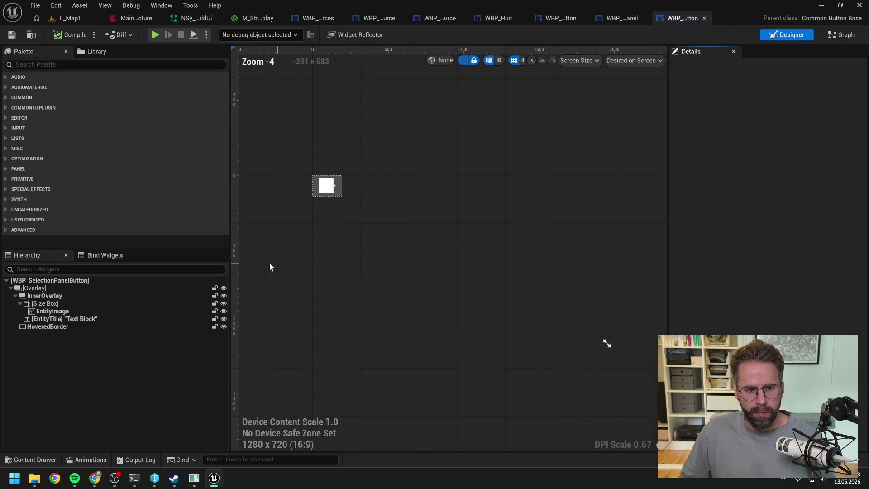
click(61, 304)
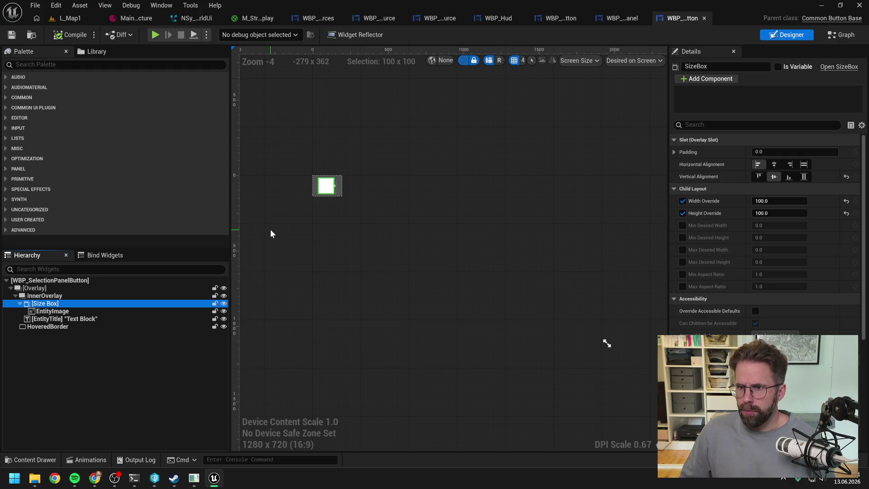
Compare it with WBP_CommandButton's 54 x 54 size box and inspect the button's outer and inner overlays.
scroll(323, 177, up, 6)
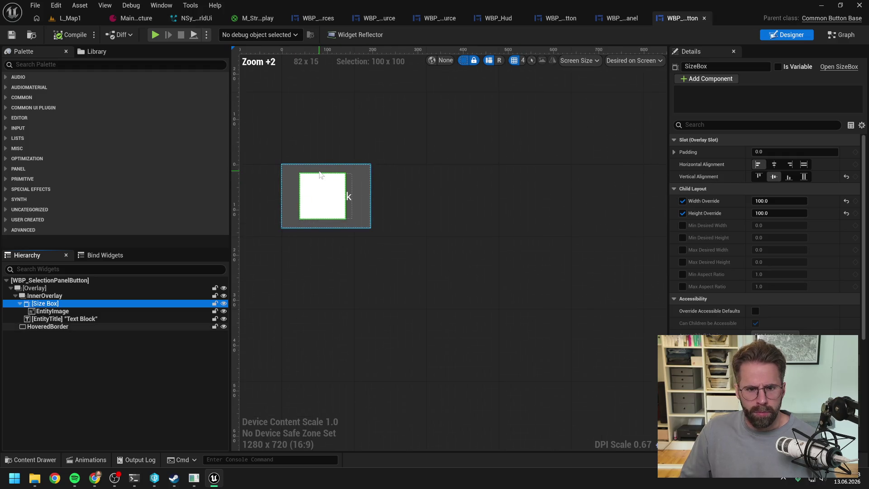
click(55, 313)
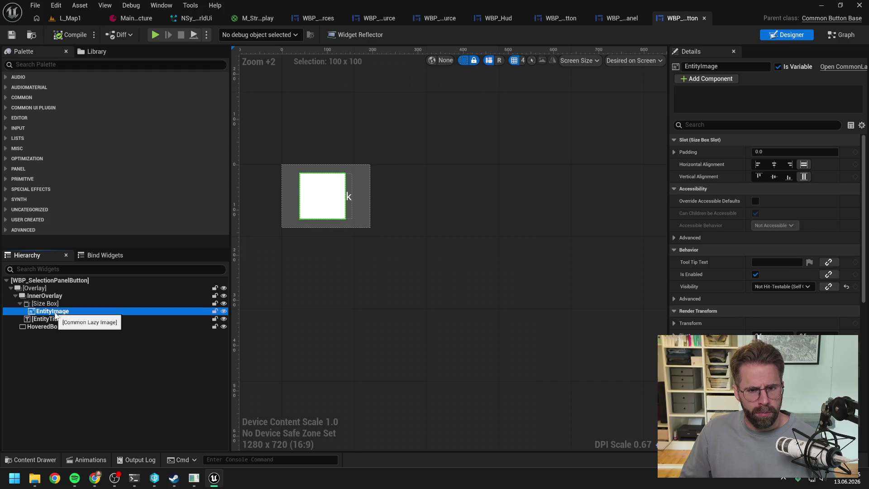
click(79, 303)
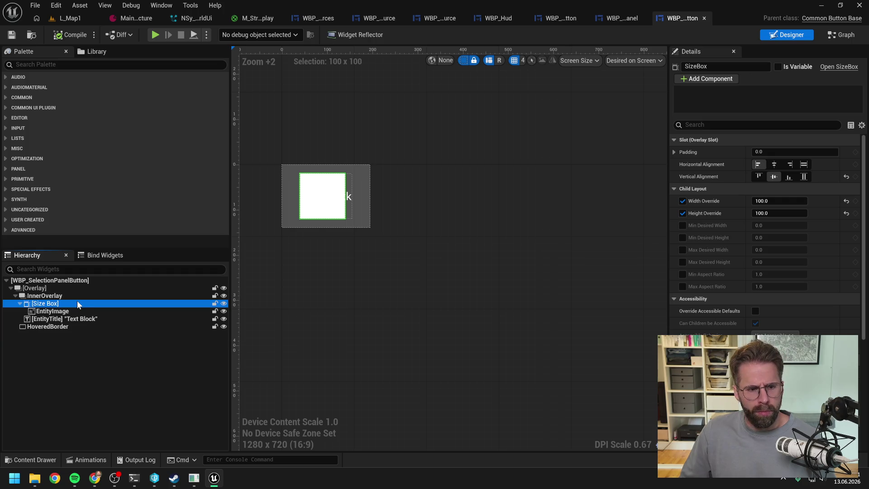
click(571, 21)
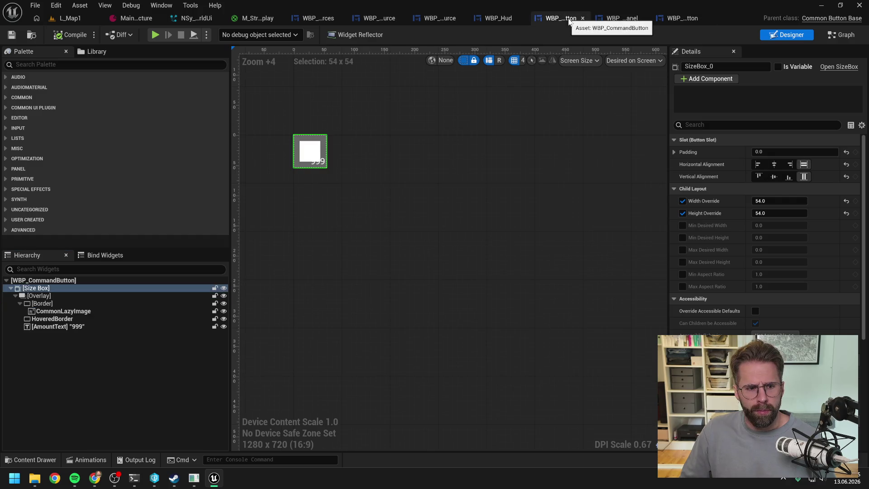
click(682, 18)
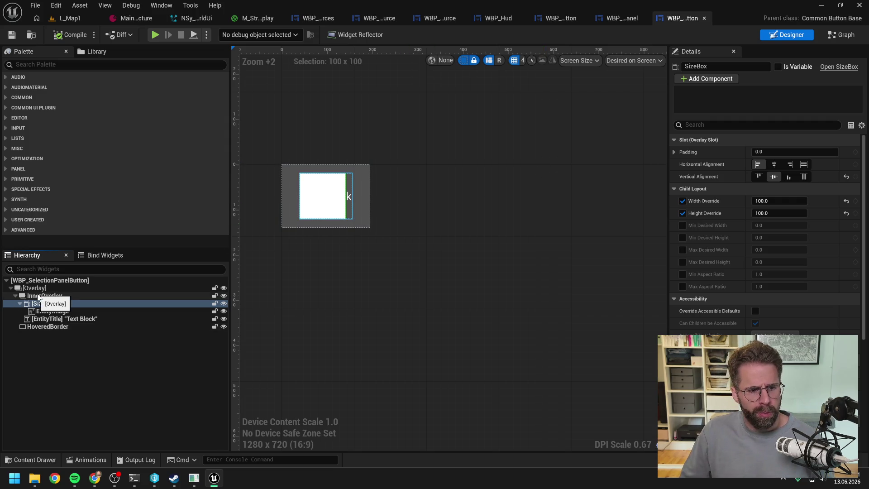
click(36, 290)
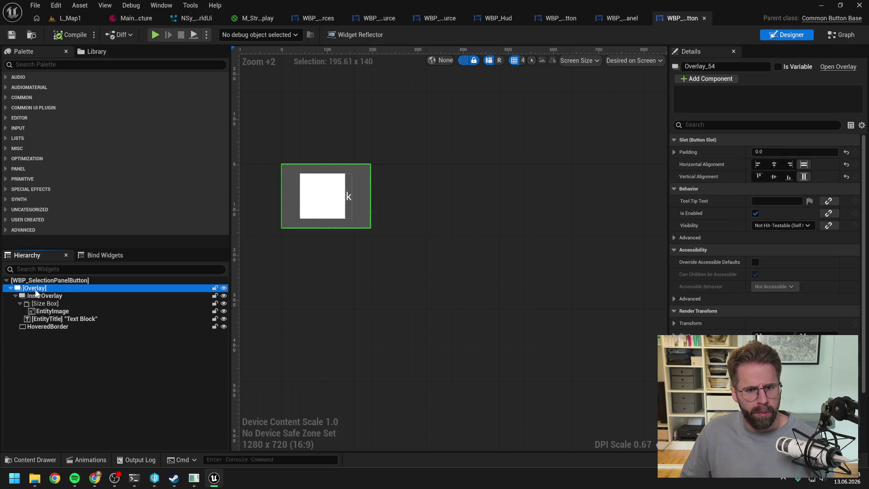
click(44, 297)
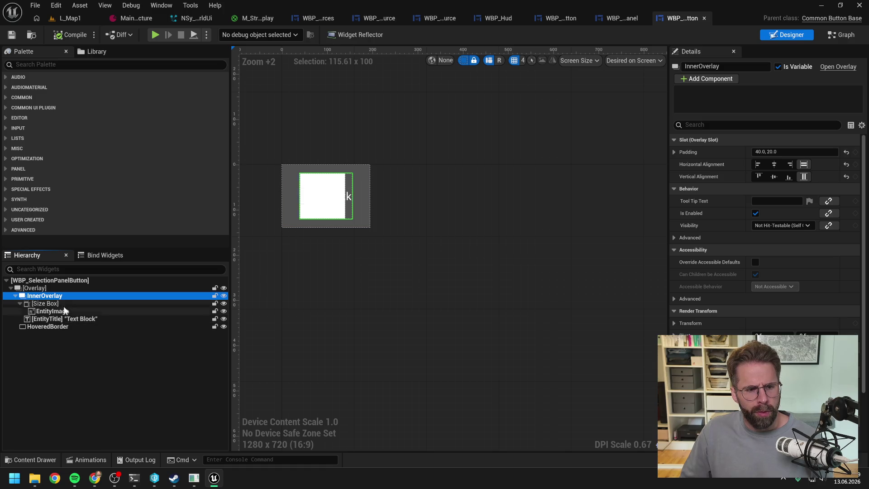
key(ctrl+space)
In WBP_SelectionPanel's graph, follow SelectEntities through FillSeveralEntitiesGrid into the CreateButton function.
double_click(221, 236)
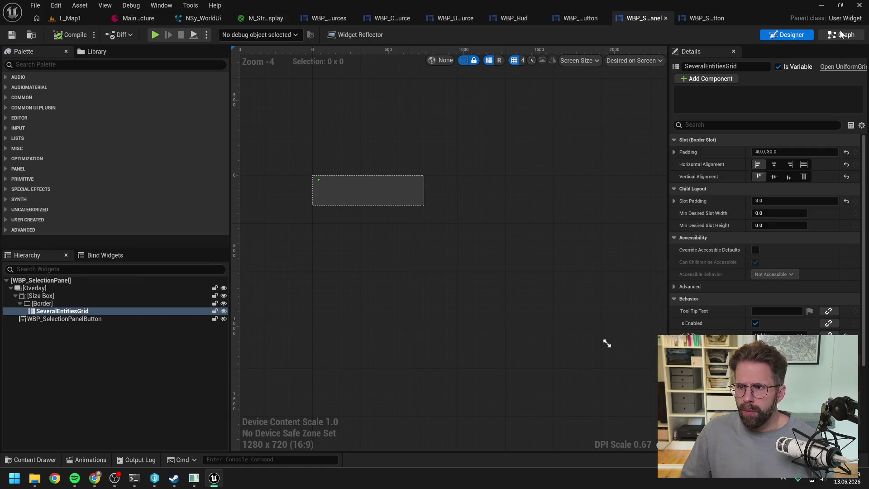
click(841, 35)
double_click(593, 122)
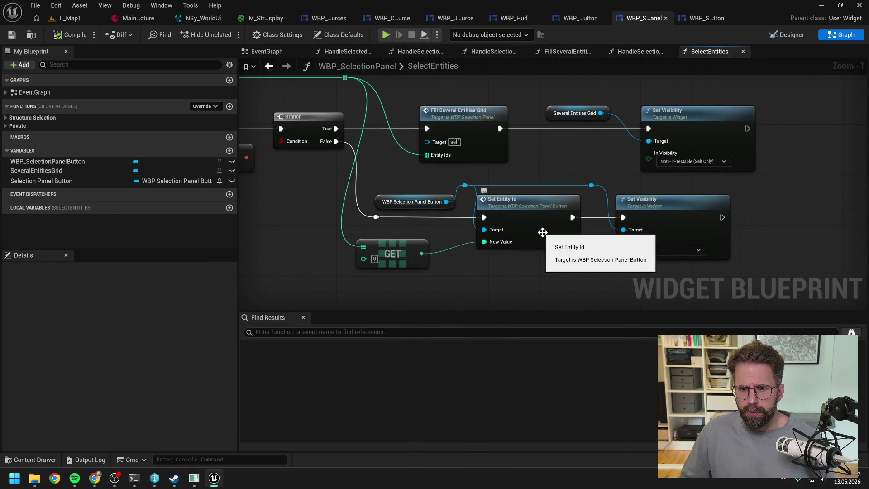
drag(559, 162, 653, 184)
double_click(566, 136)
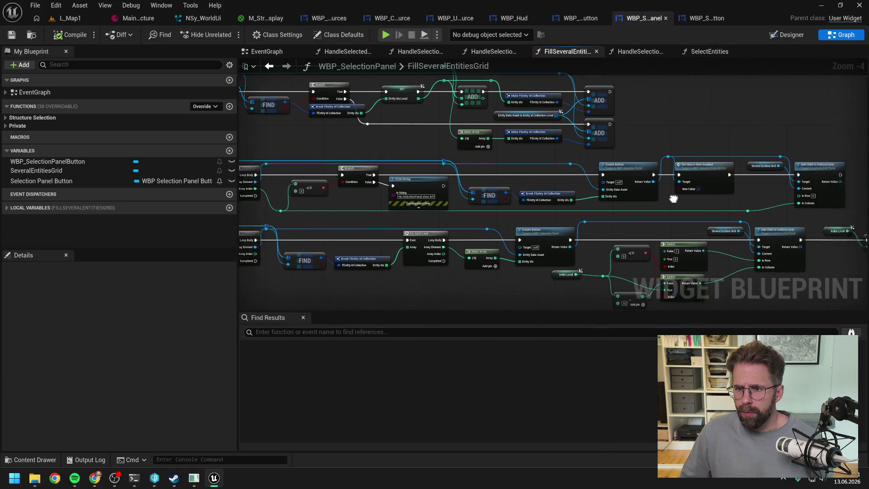
double_click(558, 177)
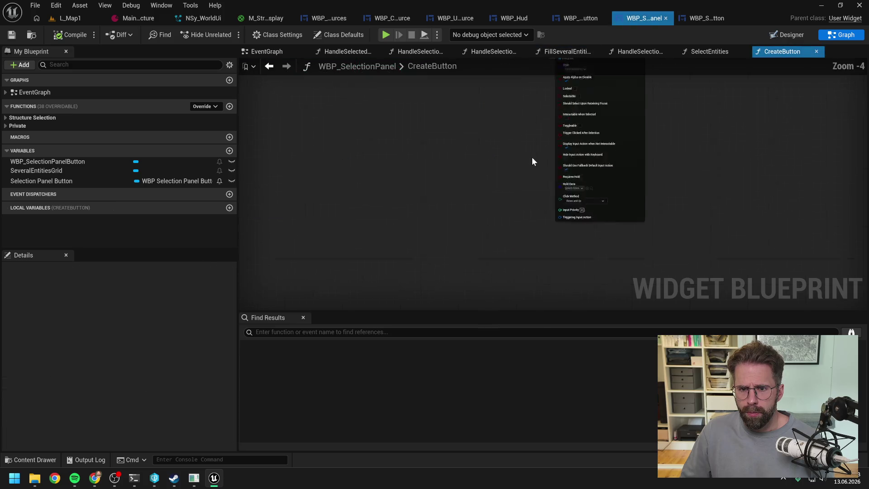
scroll(603, 102, up, 2)
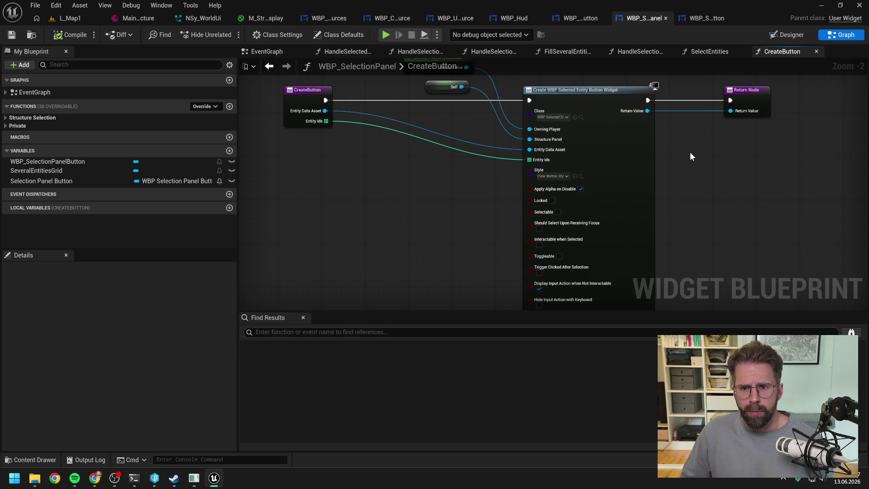
scroll(690, 157, down, 1)
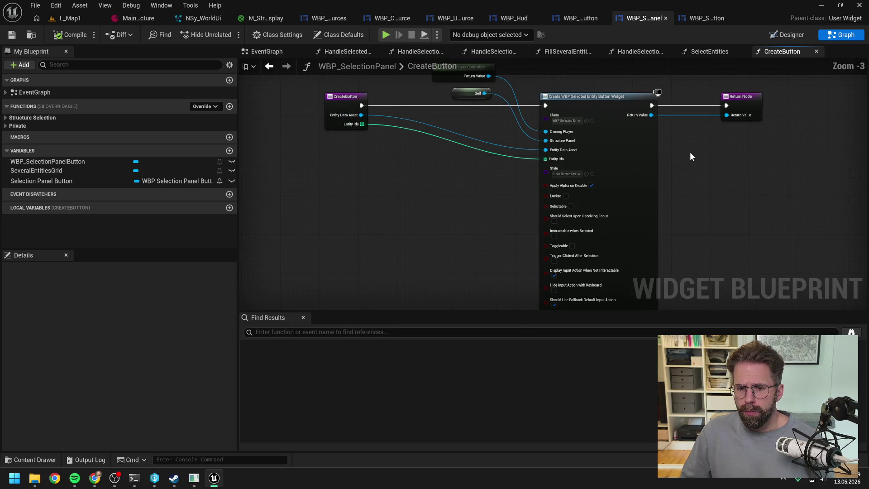
scroll(509, 172, down, 1)
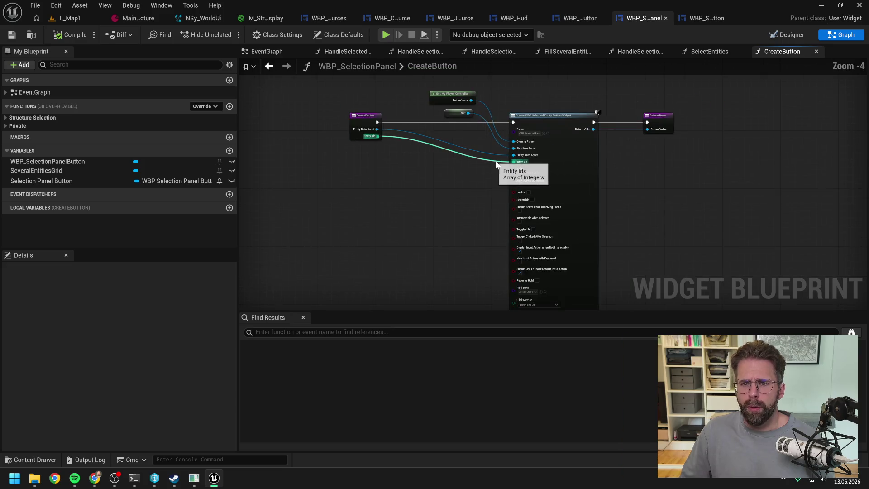
Close other graphs, pan through FillSeveralEntitiesGrid's grid-filling logic, and reopen the CreateButton function.
click(570, 53)
right_click(572, 54)
click(596, 113)
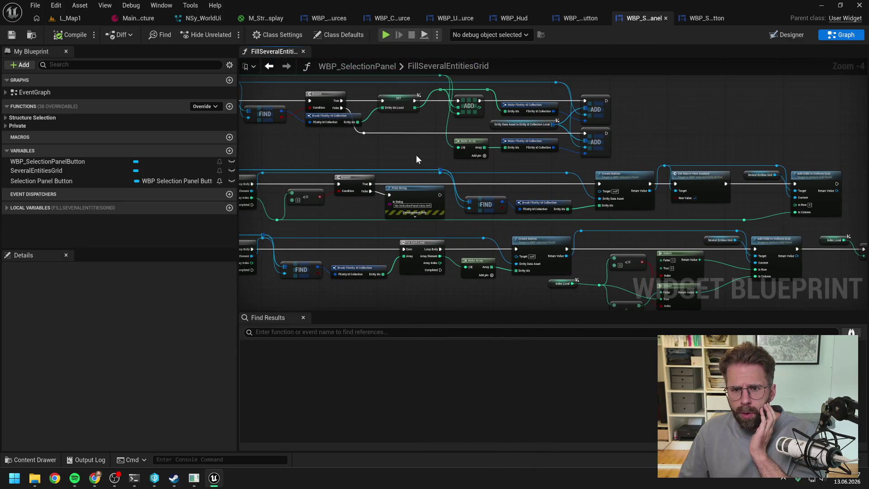
mouse_move(416, 155)
mouse_down()
mouse_move(518, 150)
mouse_move(507, 179)
mouse_move(483, 168)
mouse_up()
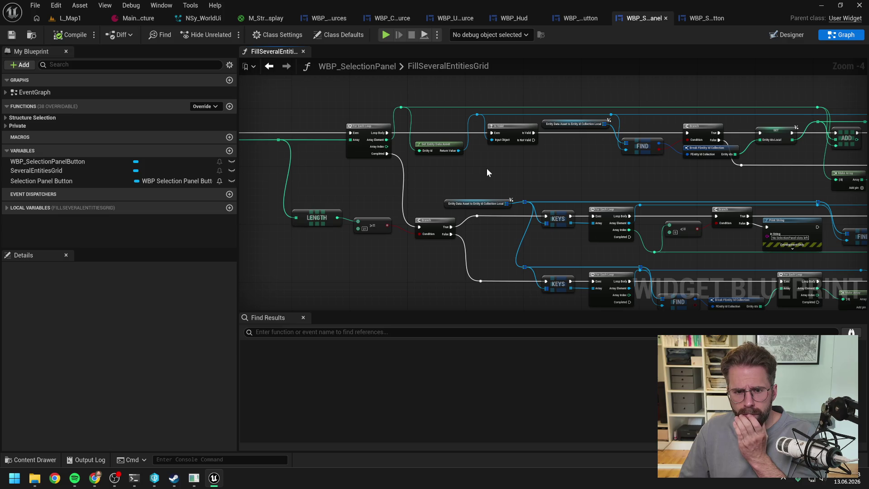
drag(412, 257, 450, 194)
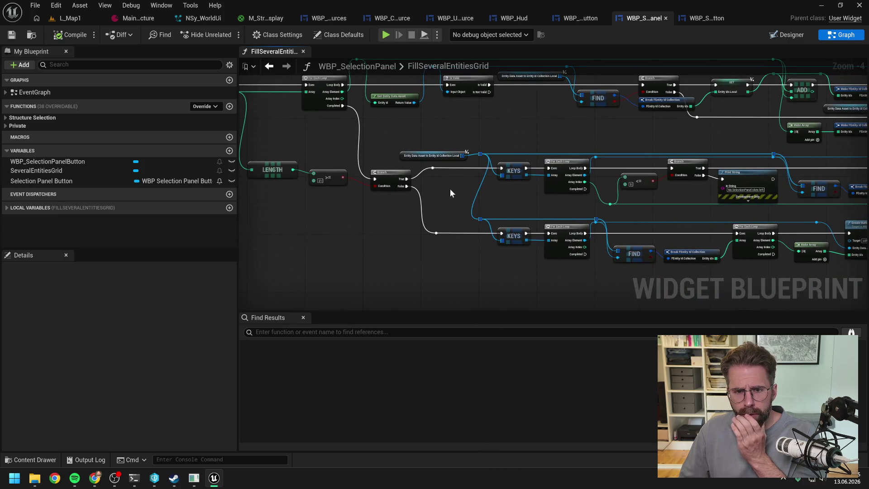
mouse_move(457, 243)
mouse_down()
mouse_move(479, 204)
mouse_move(575, 208)
mouse_move(458, 216)
mouse_up()
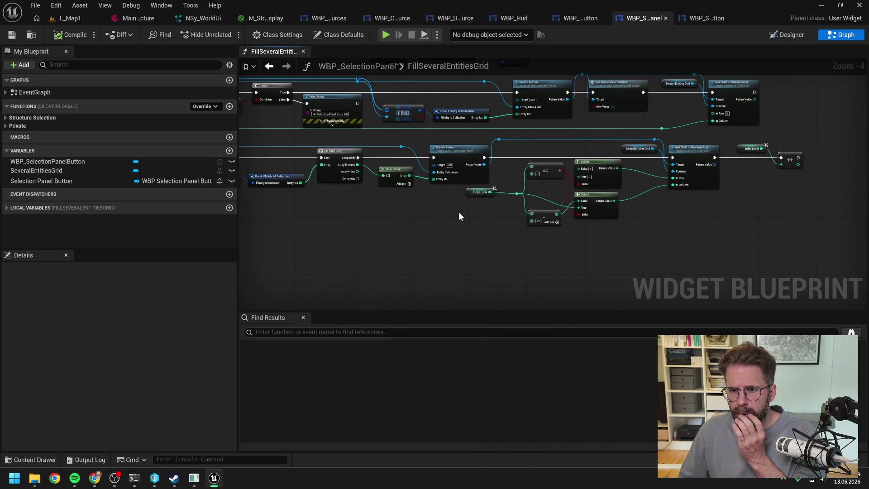
mouse_move(396, 208)
mouse_down()
mouse_move(541, 207)
mouse_move(512, 212)
mouse_up()
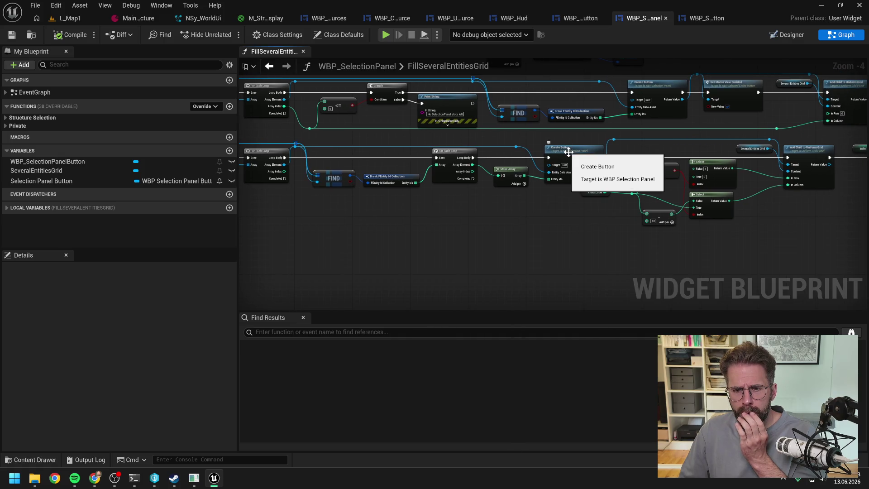
double_click(569, 152)
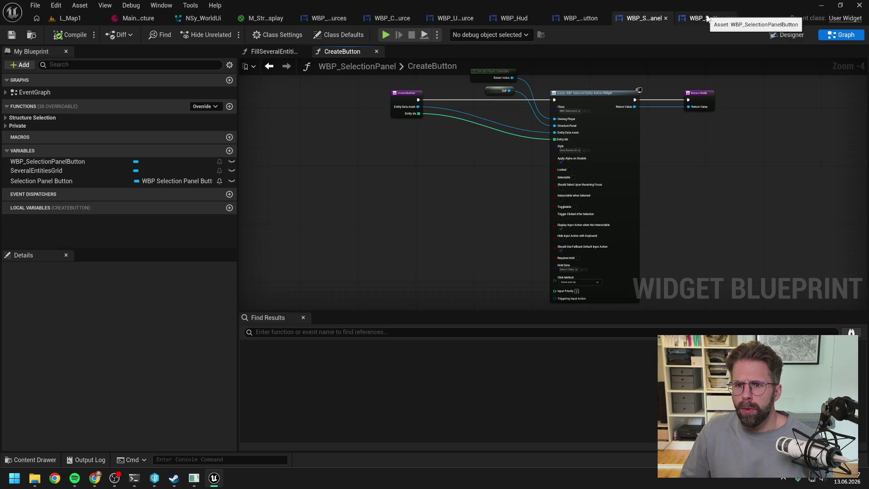
key(ctrl+space)
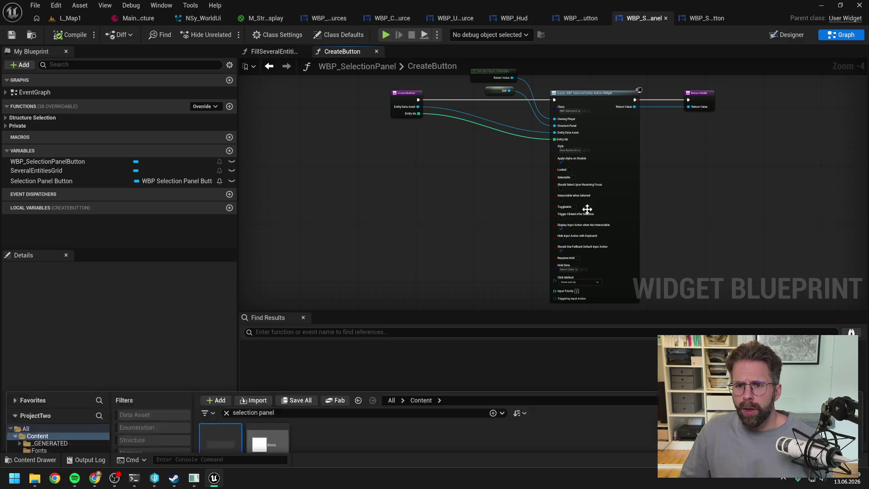
Find and open WBP_SelectedEntityButton, then select its OuterSizeBox widget.
text(selecte)
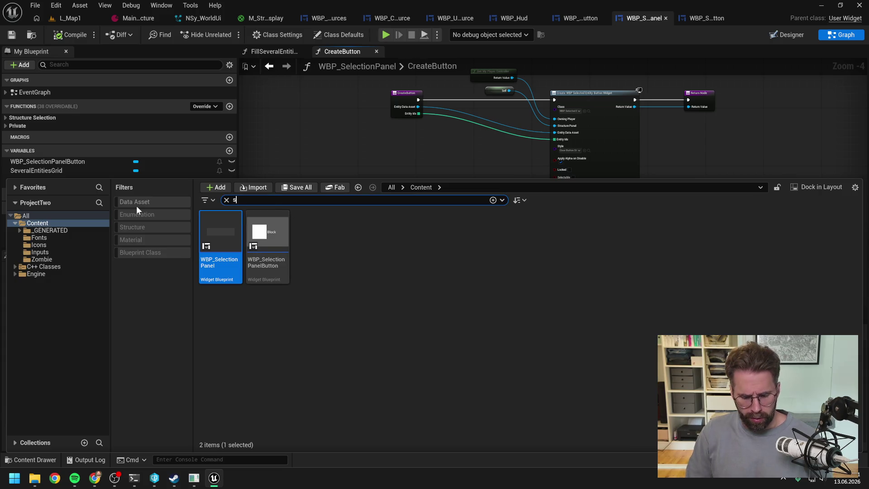
click(221, 245)
double_click(226, 237)
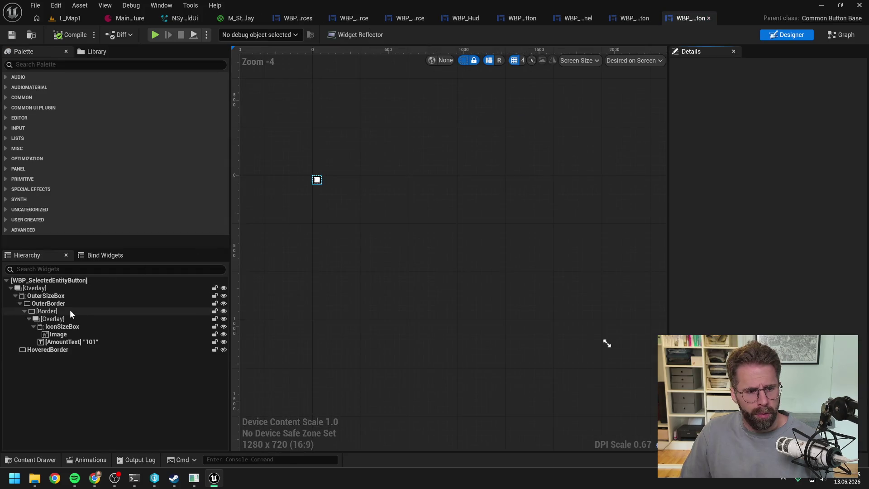
click(52, 297)
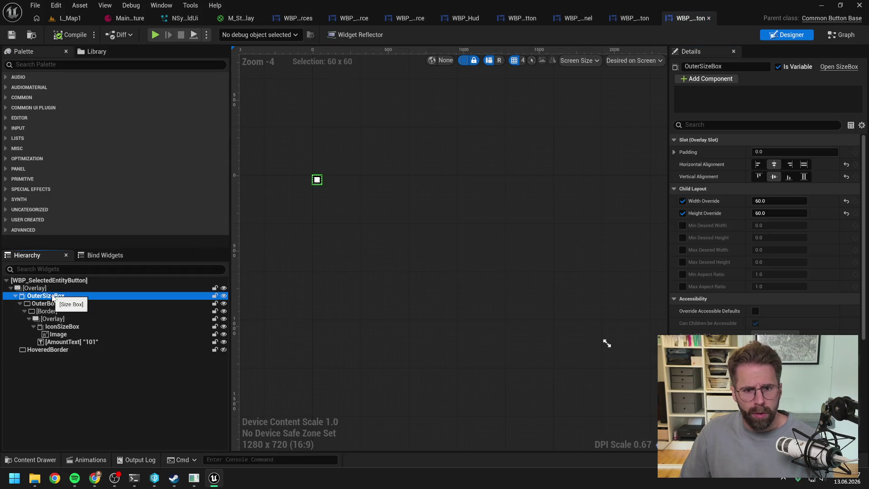
Set the OuterSizeBox Width and Height Override to 54.
click(780, 201)
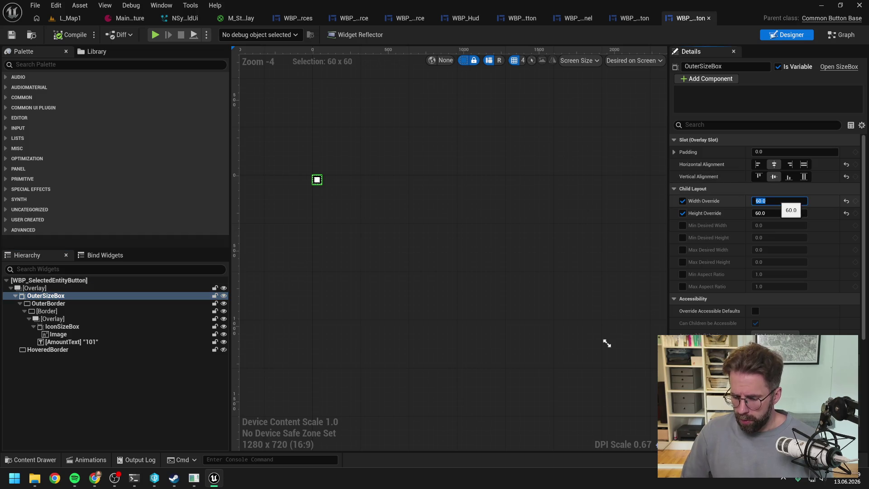
text(54)
key(Tab)
text(54)
key(Return)
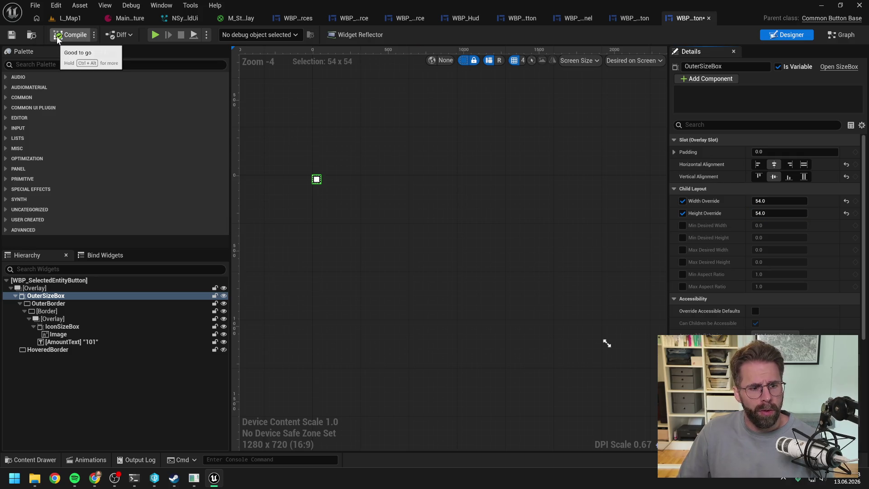
Compile the button widget, check out the modified asset, and return to L_Map1.
click(68, 35)
click(425, 339)
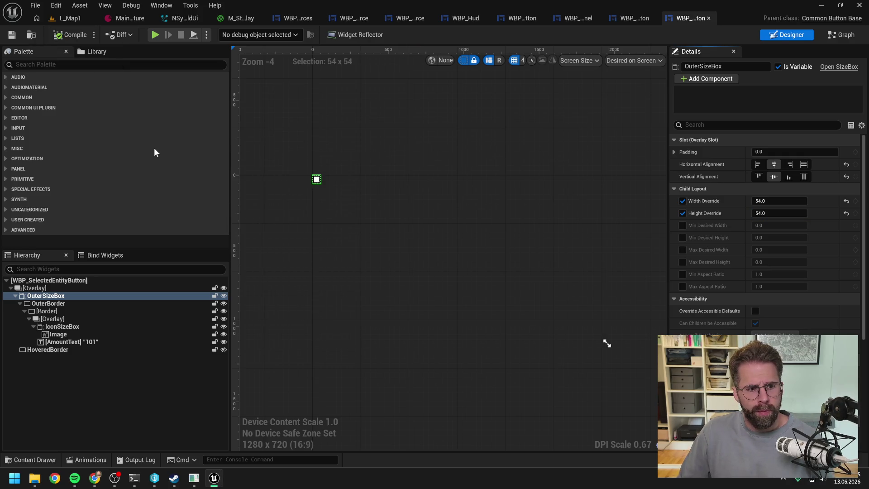
click(85, 19)
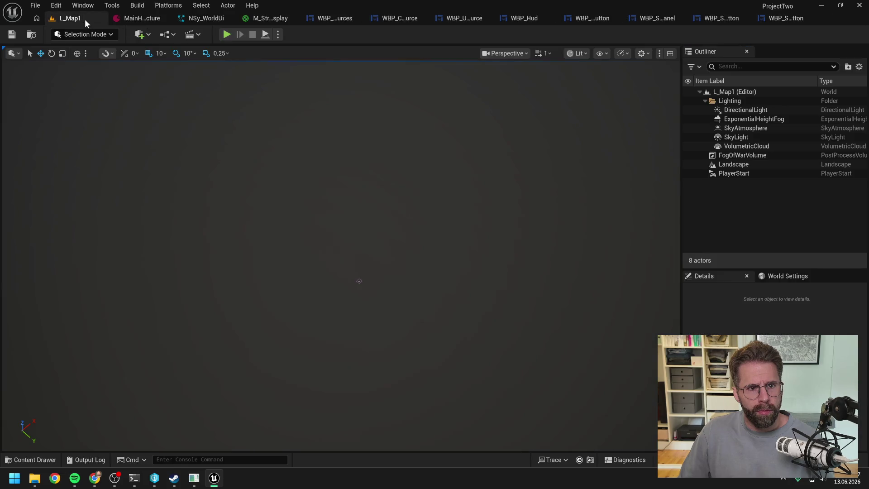
Start a play-in-editor session and build two towers from the Main Hall.
click(227, 35)
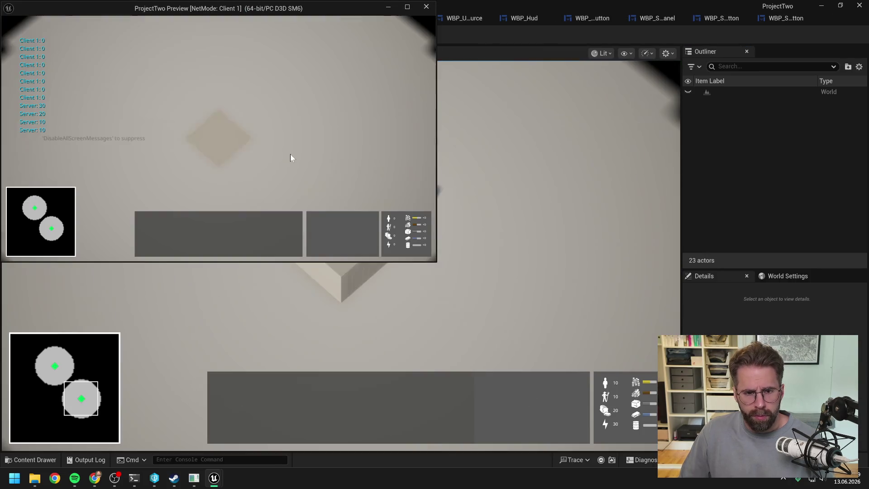
click(225, 138)
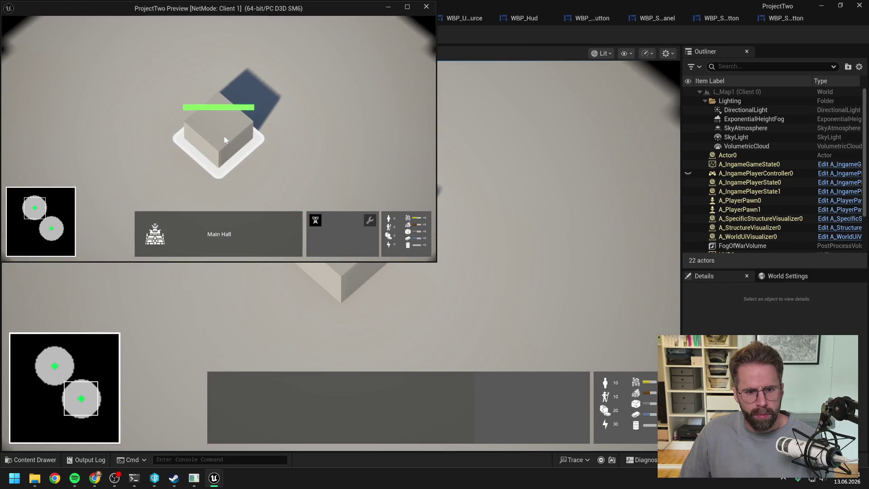
click(315, 220)
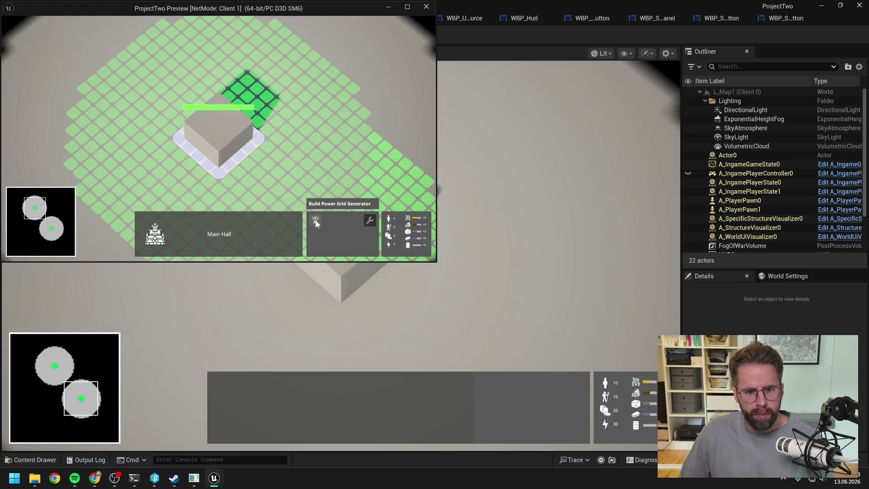
click(358, 154)
click(311, 79)
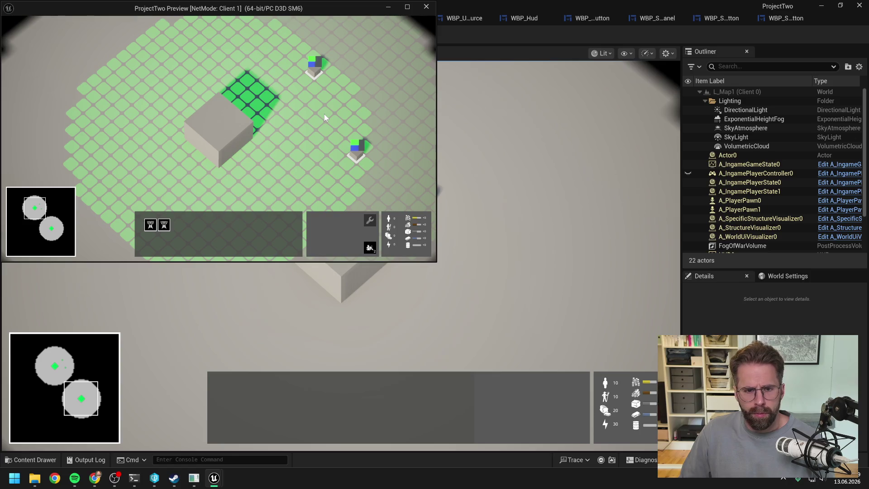
Build five Power Grid Generators around the Main Hall's territory.
click(227, 137)
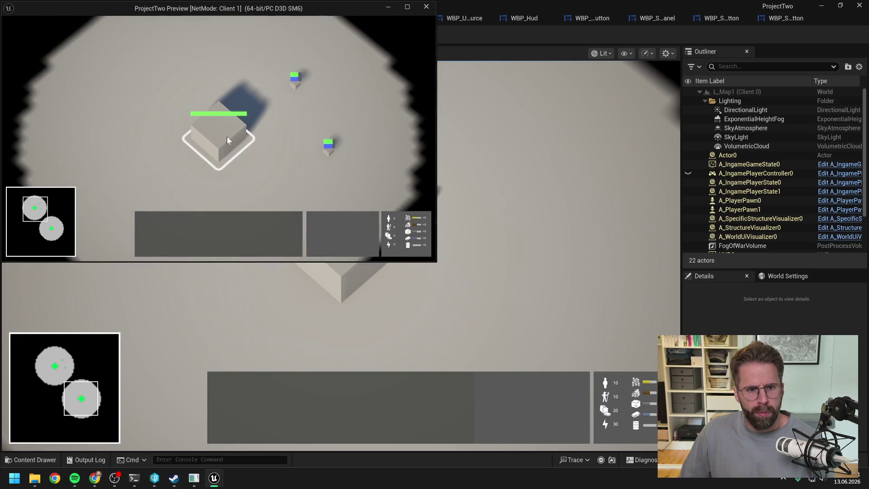
click(317, 219)
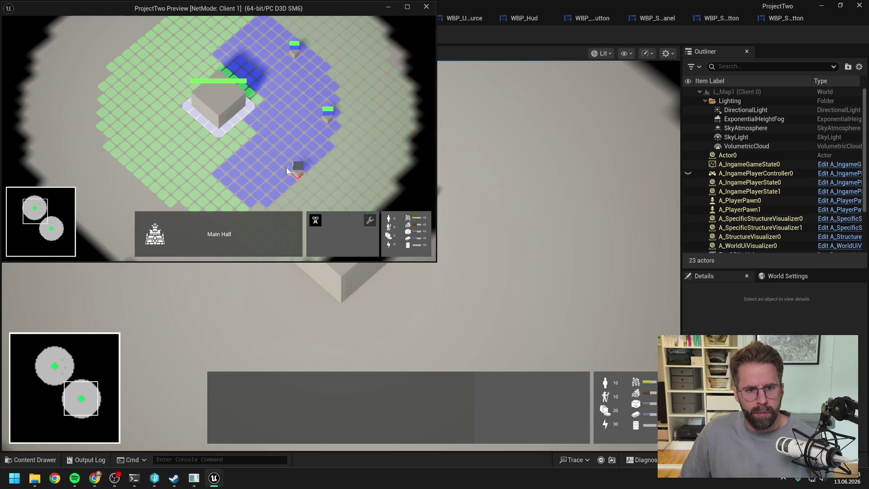
click(294, 168)
click(241, 132)
click(220, 63)
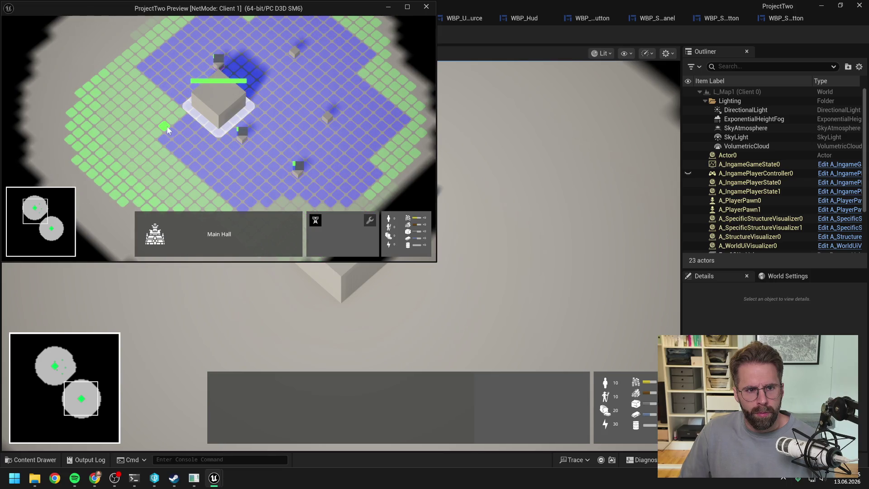
click(168, 130)
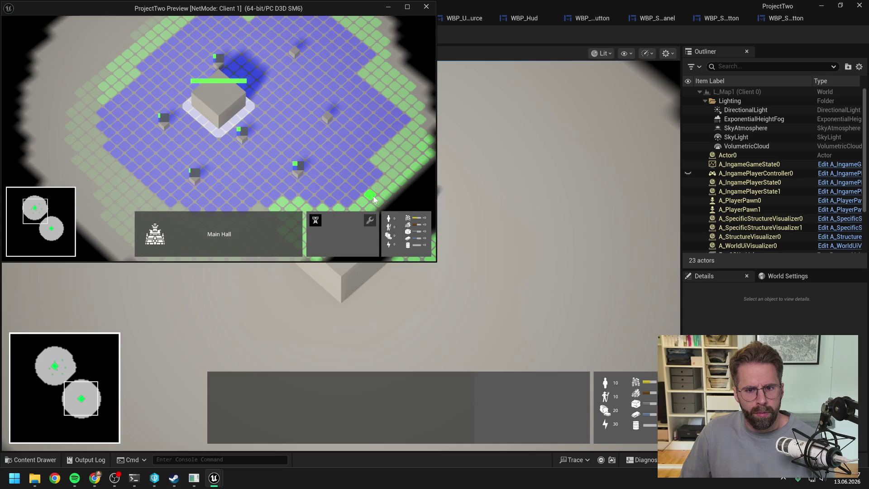
click(392, 89)
Place four more generators across the map, then exit build mode and select all generators.
key(w)
click(365, 59)
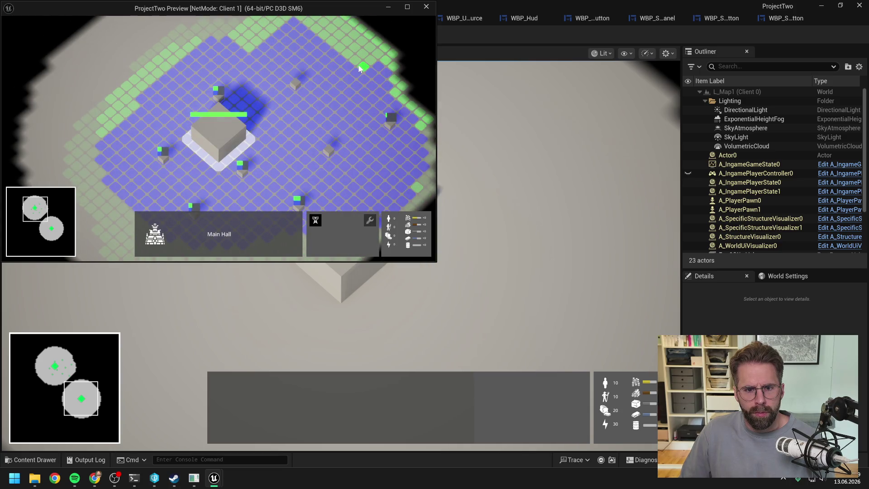
key(w)
click(251, 72)
click(168, 89)
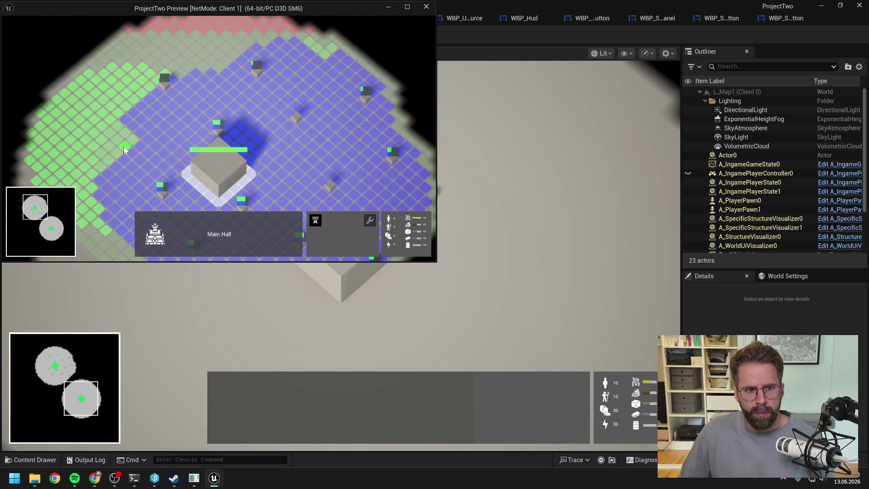
click(124, 146)
key(s)
right_click(276, 176)
double_click(296, 189)
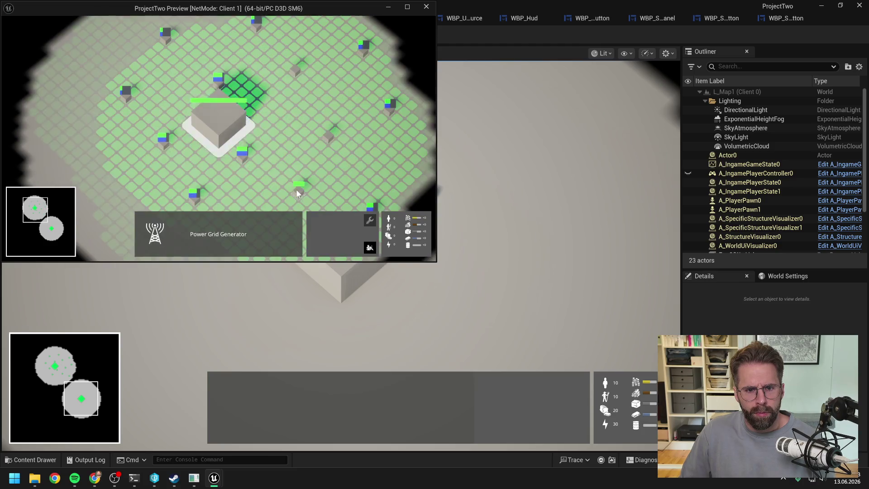